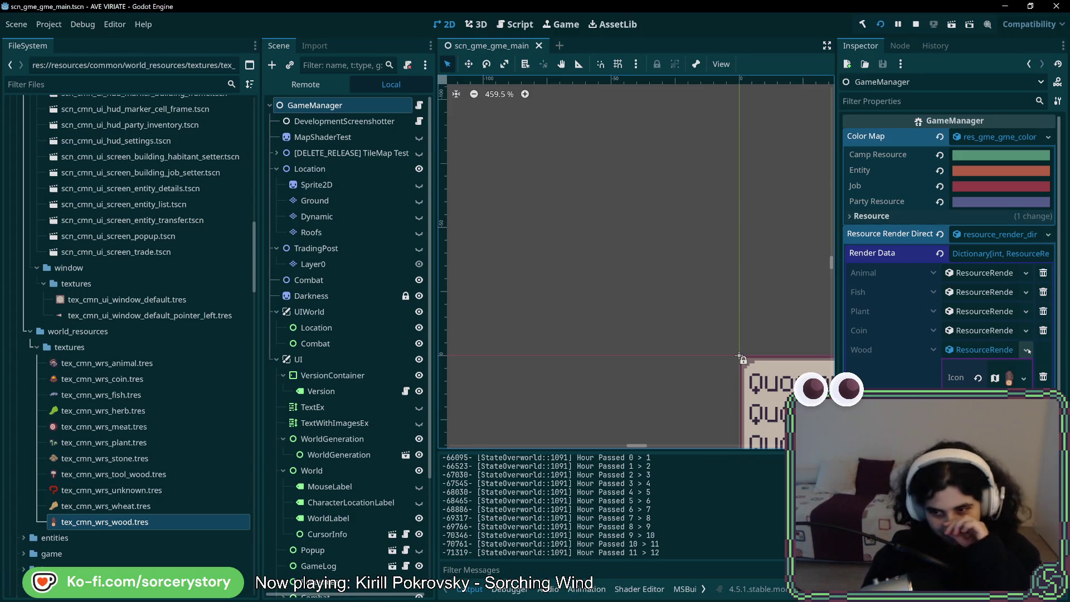
- Open scn_loc_bld_blueprint_house_4.tscn from the FileSystem dock, review its BuildStages layers, then switch to the code editor
scroll(595, 274, down, 3)
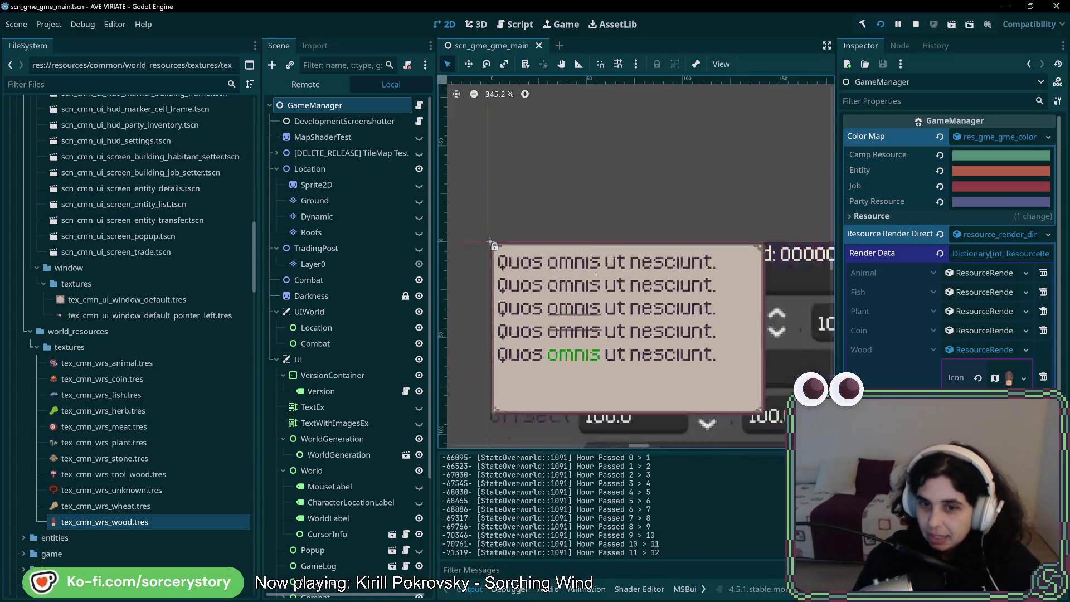
scroll(595, 274, down, 15)
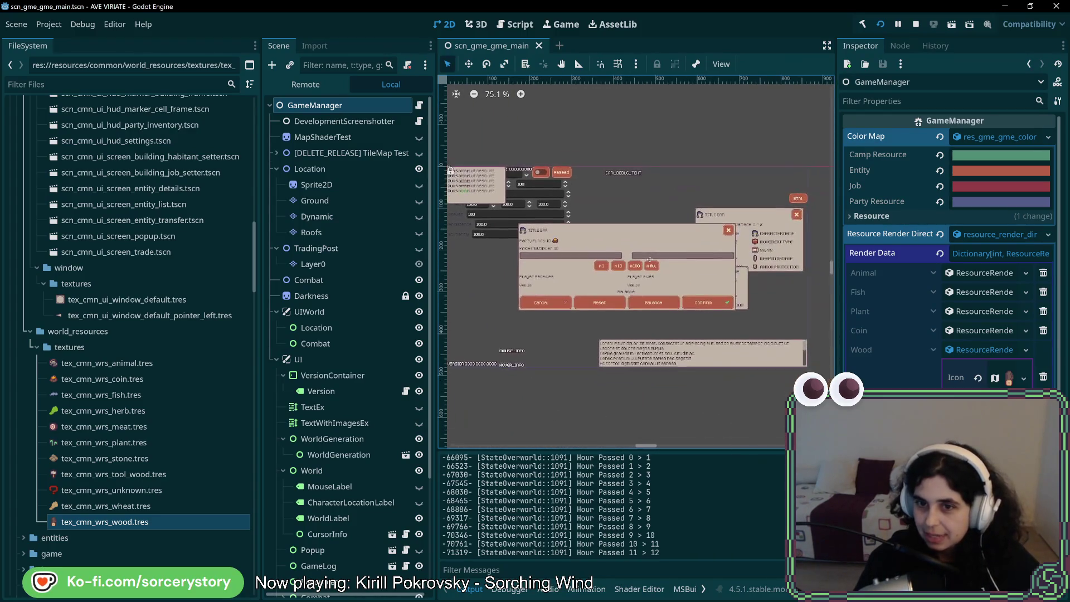
scroll(650, 260, down, 1)
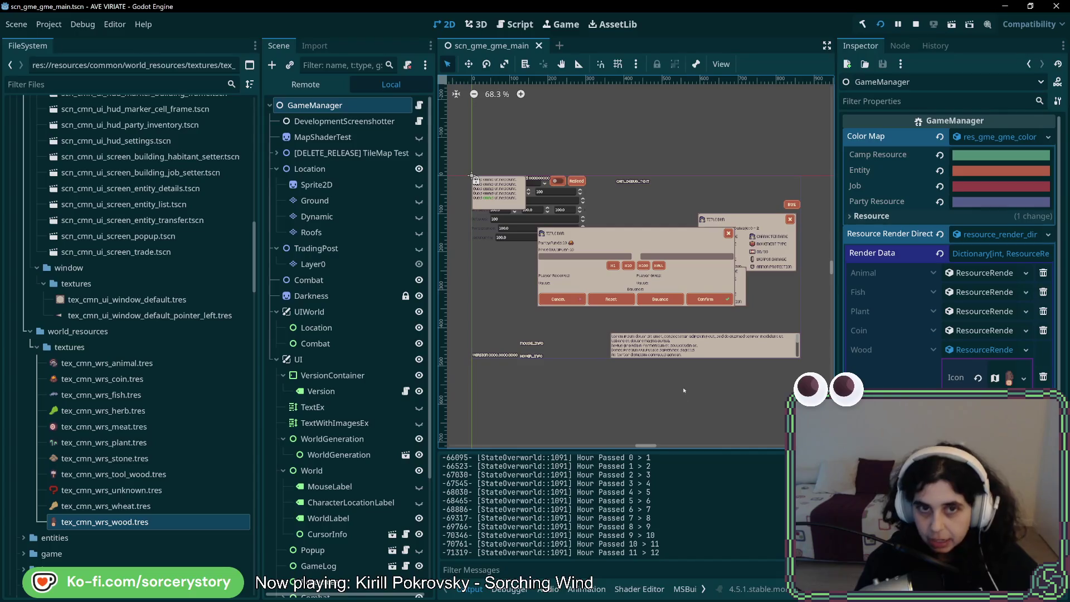
scroll(172, 467, down, 3)
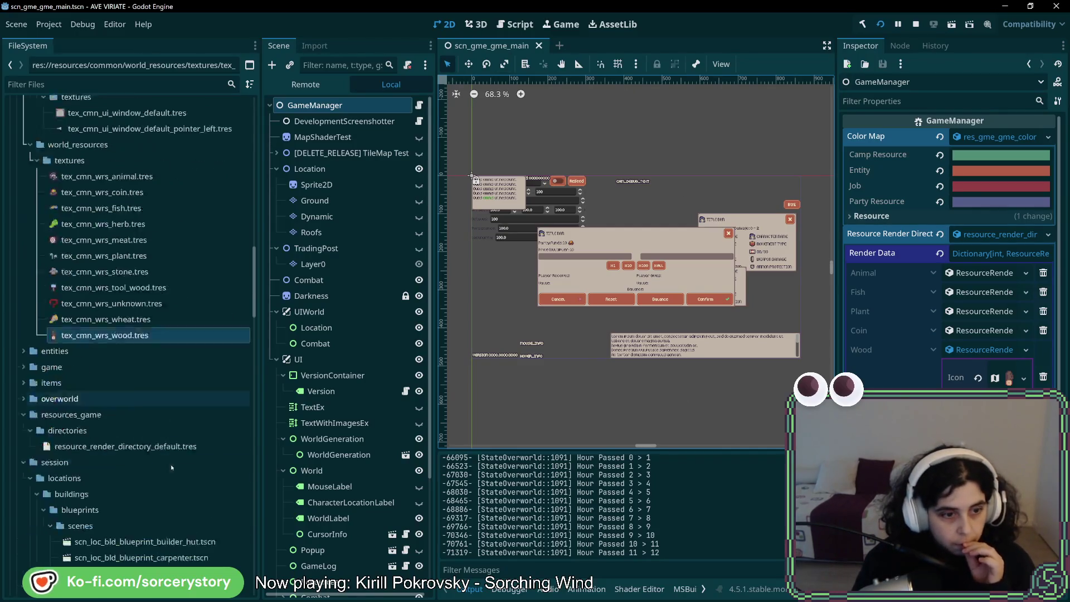
scroll(167, 462, down, 6)
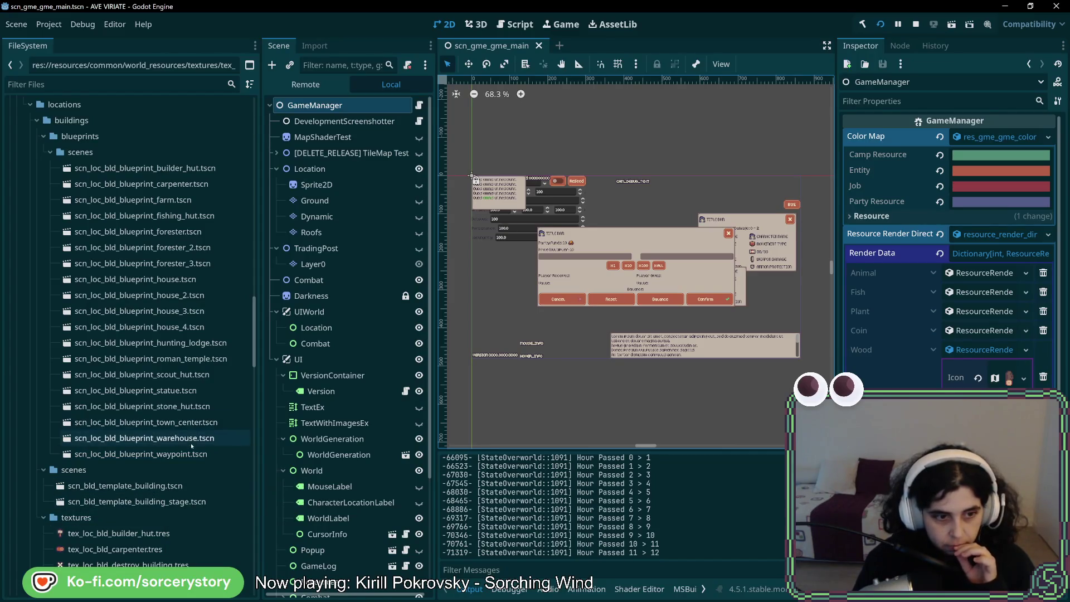
scroll(191, 456, up, 7)
scroll(191, 456, up, 6)
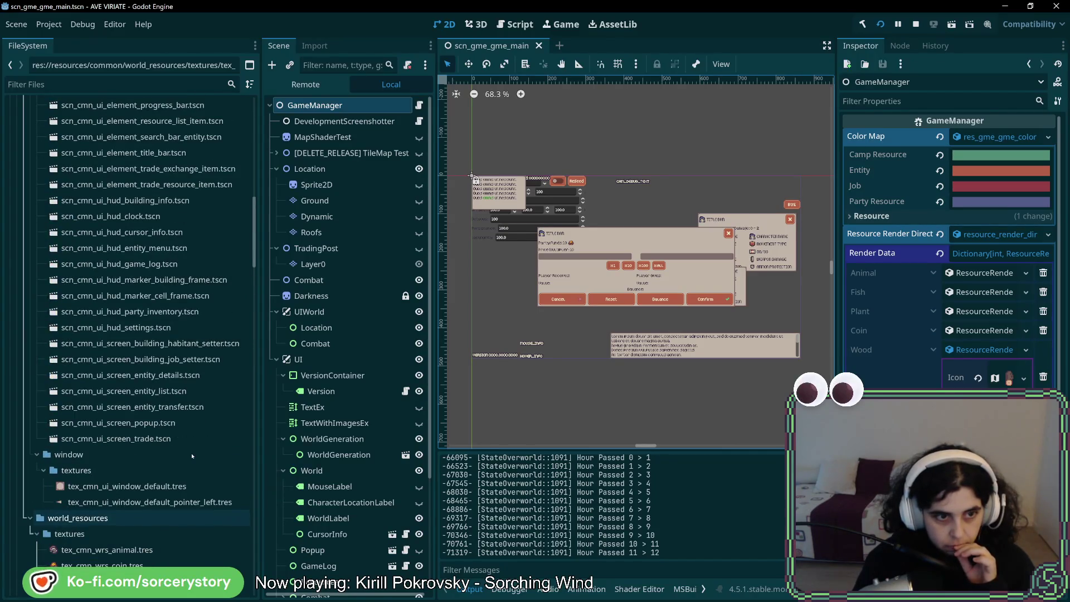
scroll(192, 456, up, 6)
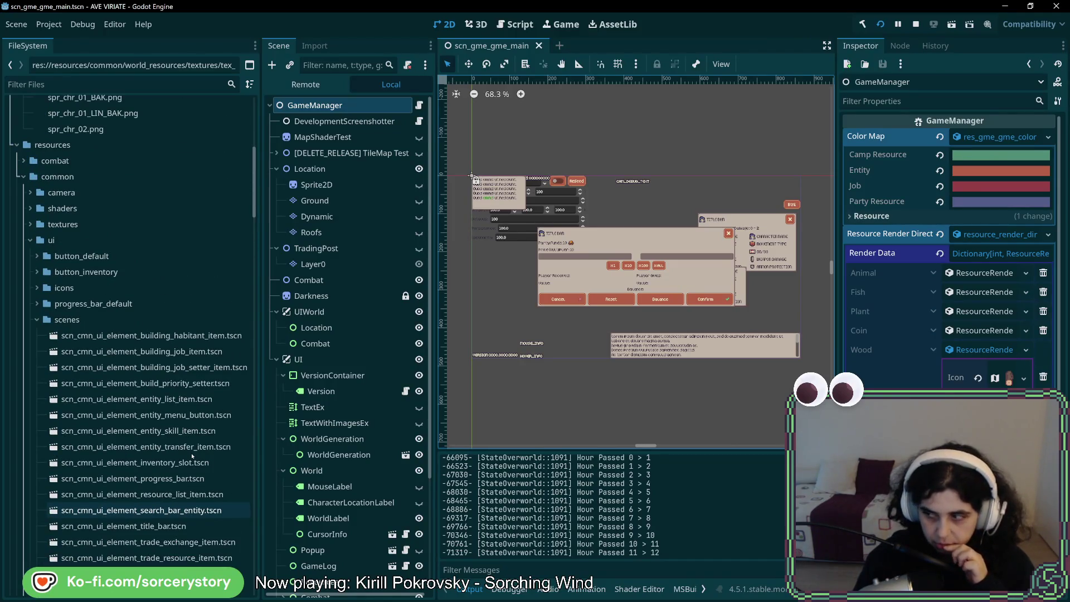
scroll(191, 455, down, 12)
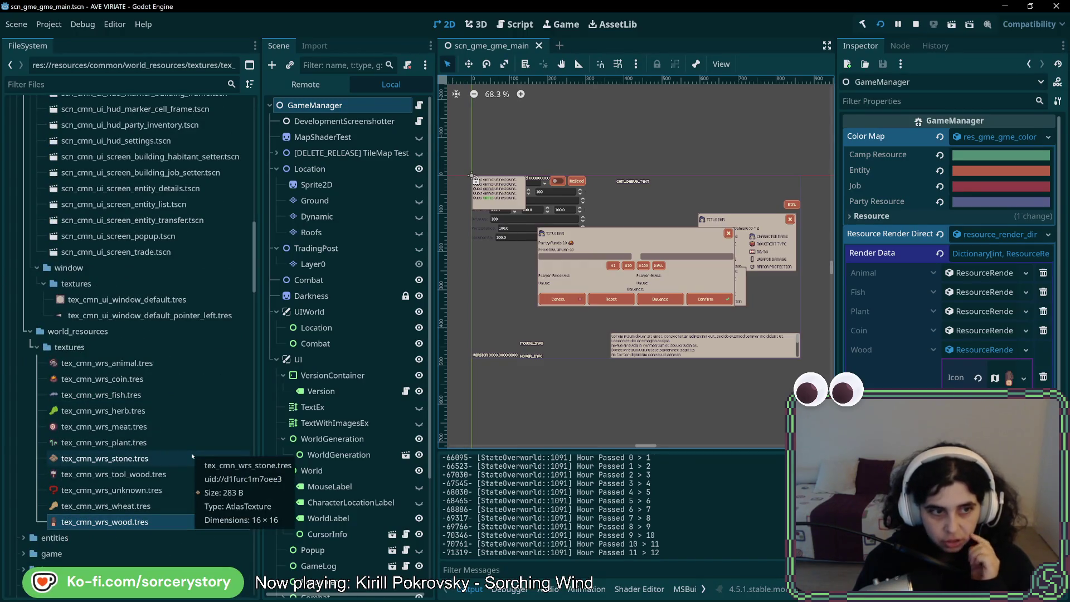
scroll(191, 456, down, 10)
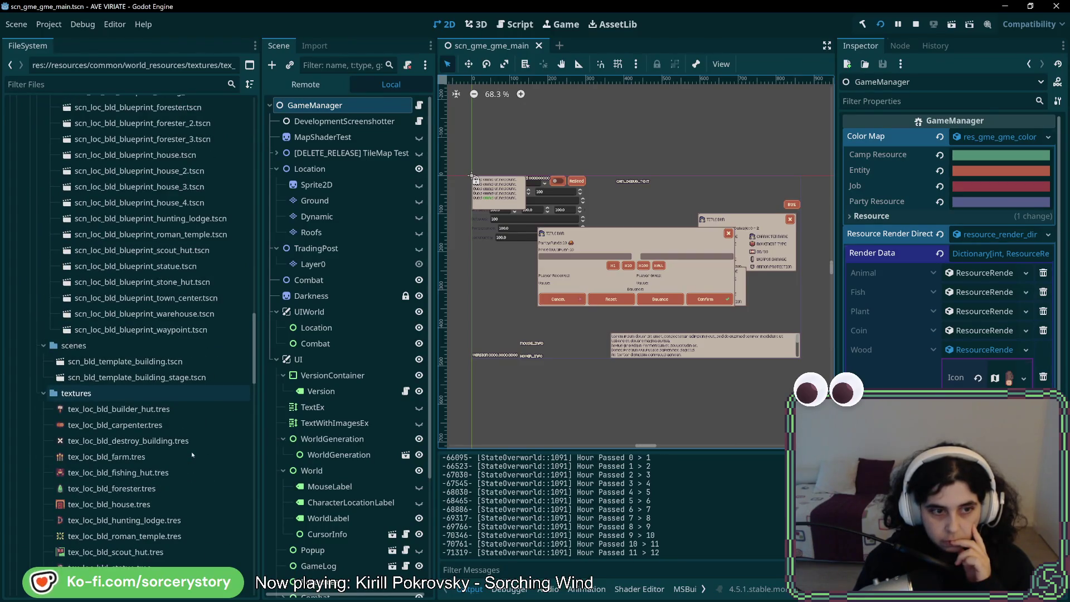
scroll(189, 445, up, 3)
double_click(177, 326)
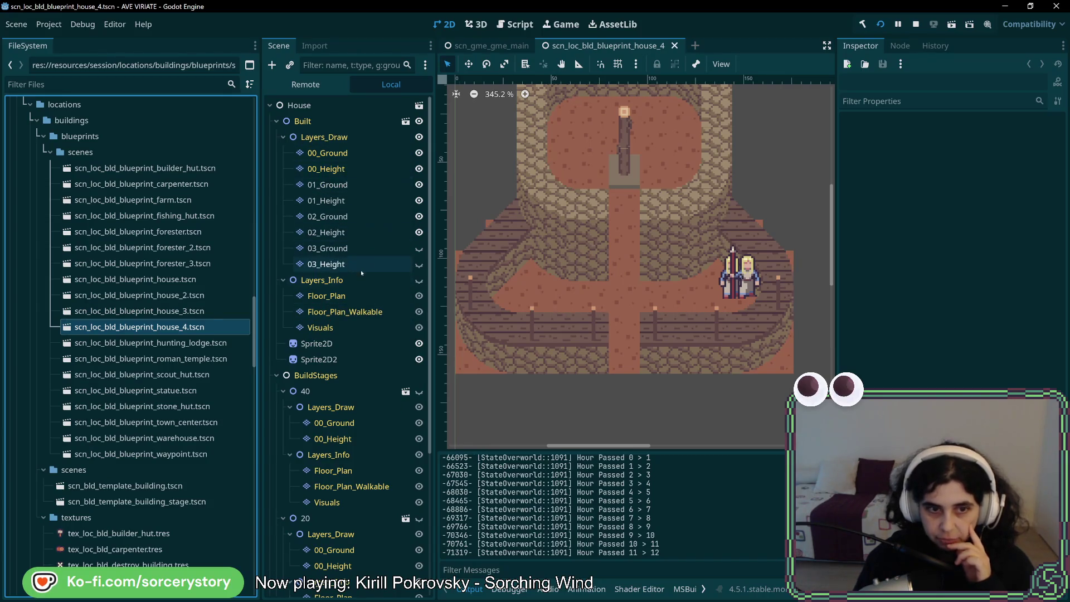
scroll(361, 357, down, 5)
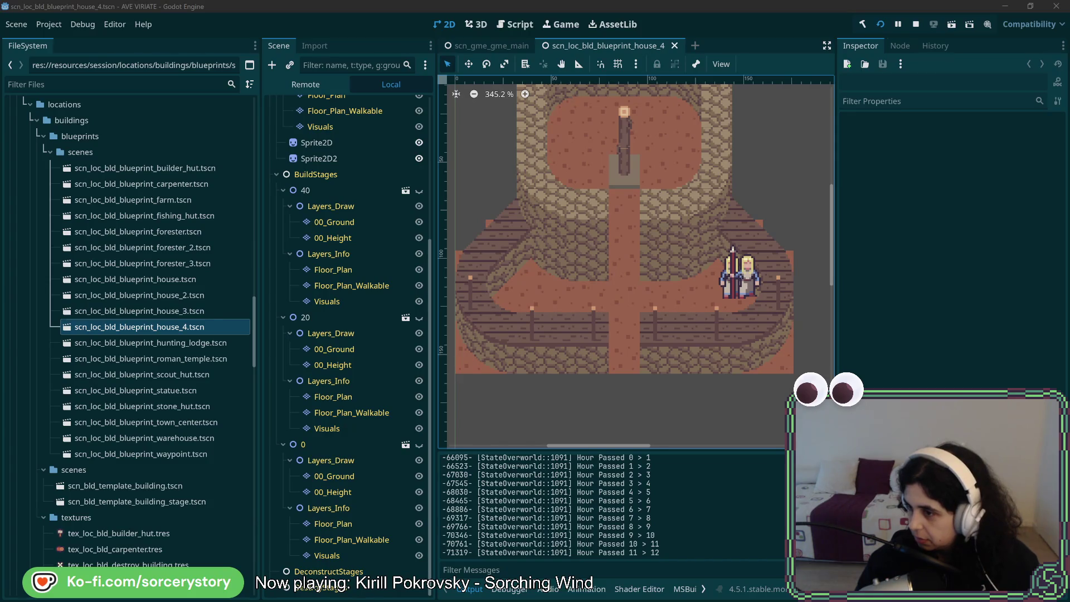
key(alt+Tab)
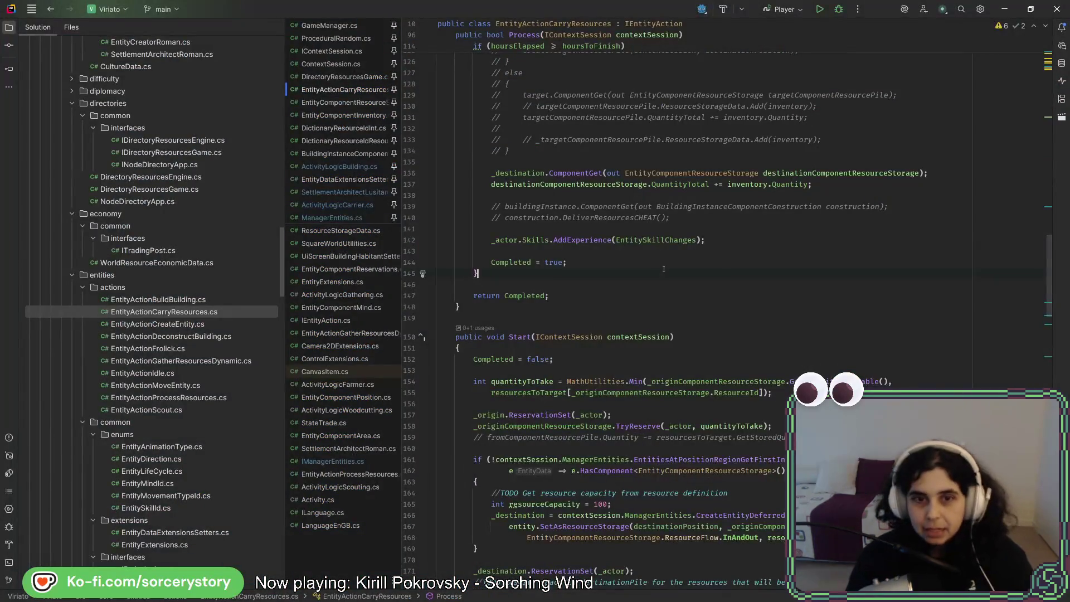
- Search everywhere for 'layers' and open StateCombat.cs at the TerrainLayers visibility loop in OnEnter
key(shift)
key(shift)
text(layers)
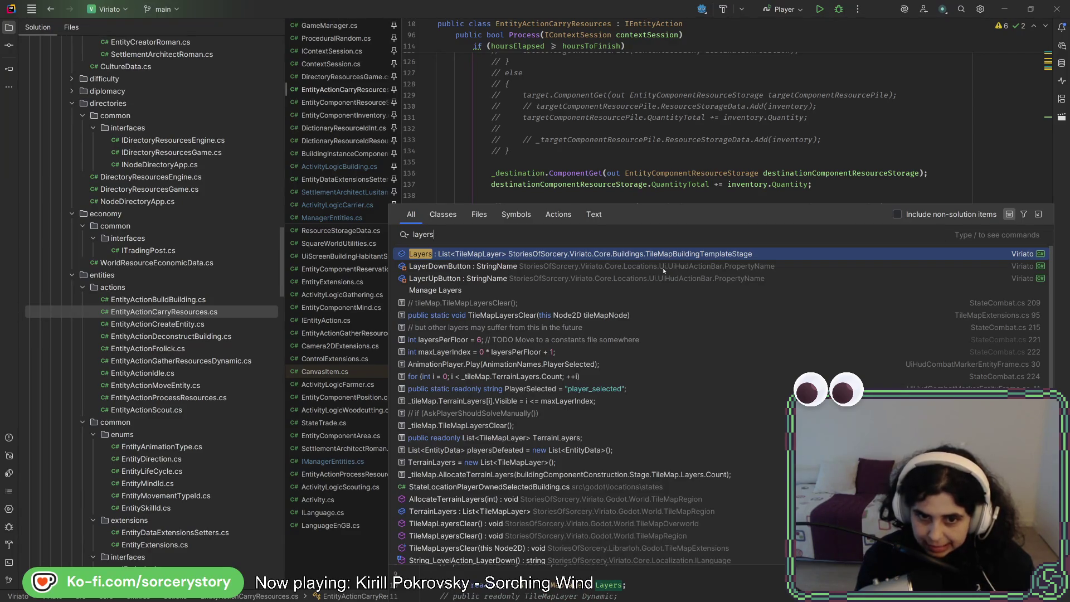
key(Down)
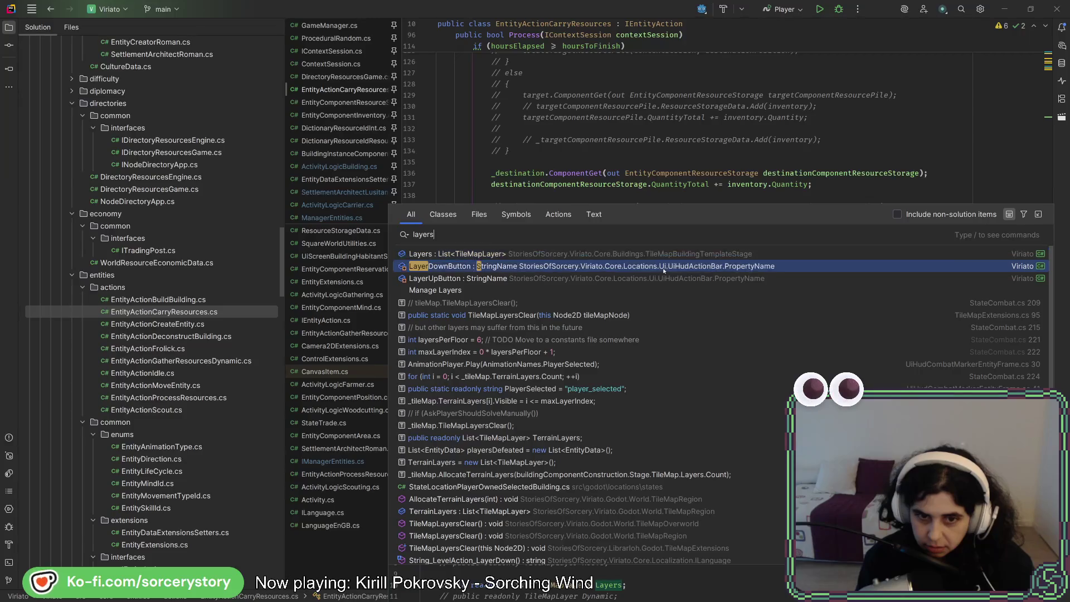
key(Down)
key(Down)
key(Down)
key(Return)
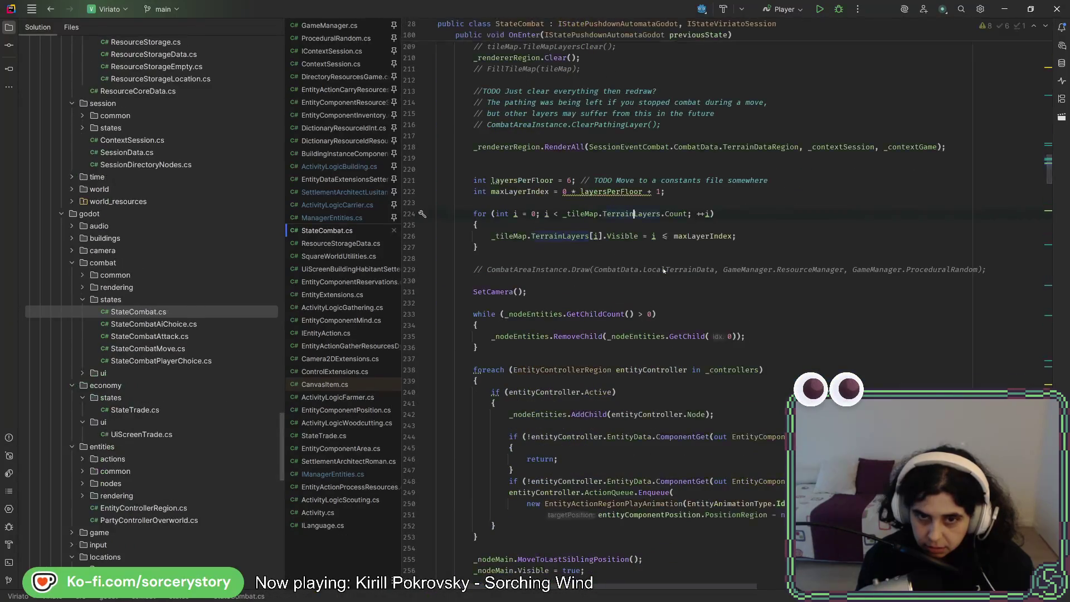
scroll(716, 293, up, 4)
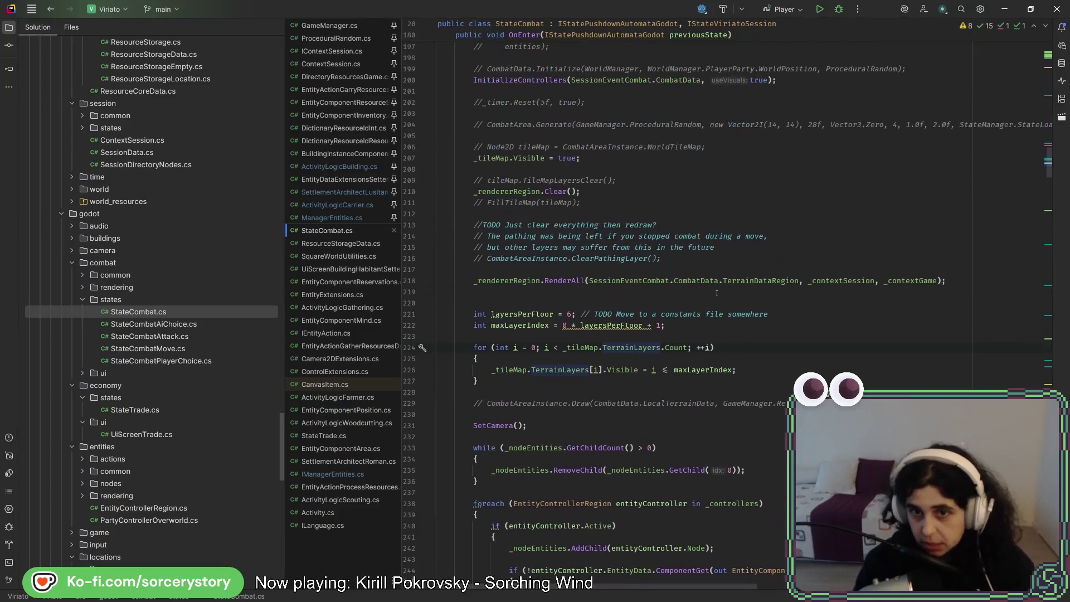
scroll(589, 260, down, 3)
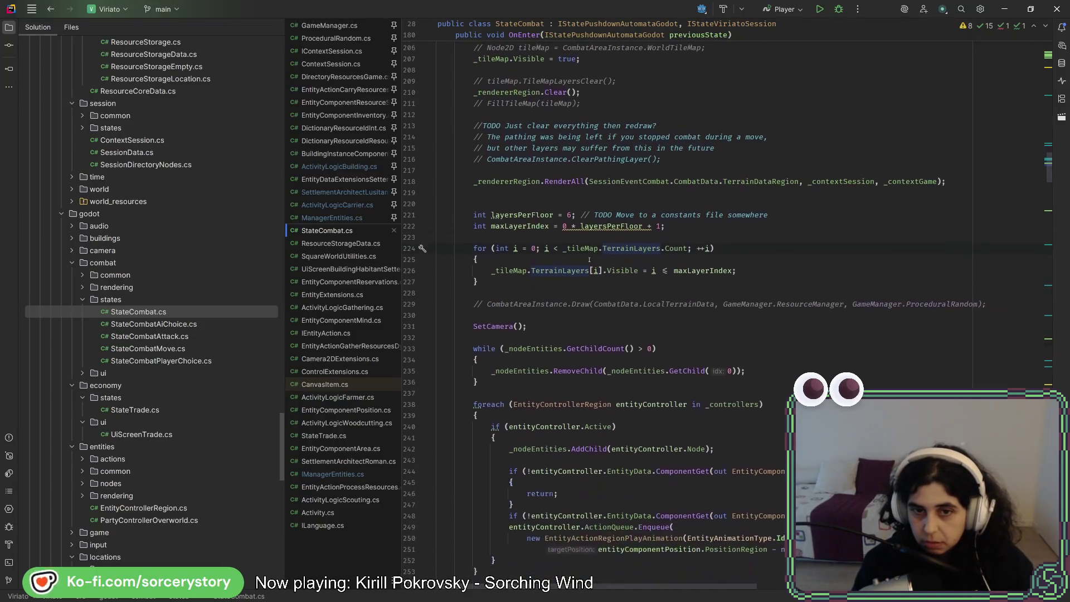
mouse_move(583, 225)
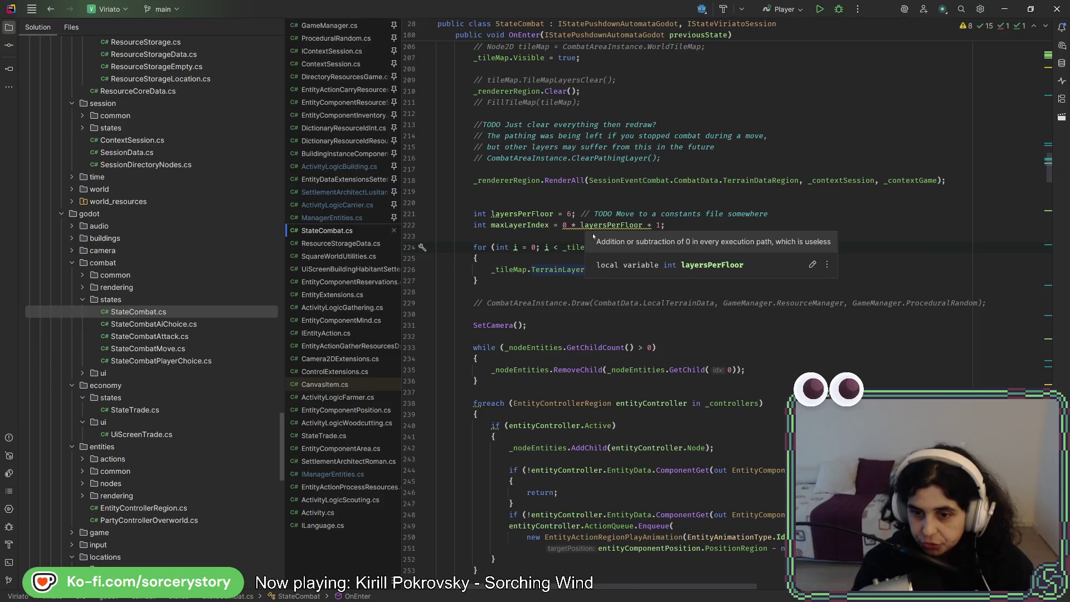
scroll(563, 267, down, 9)
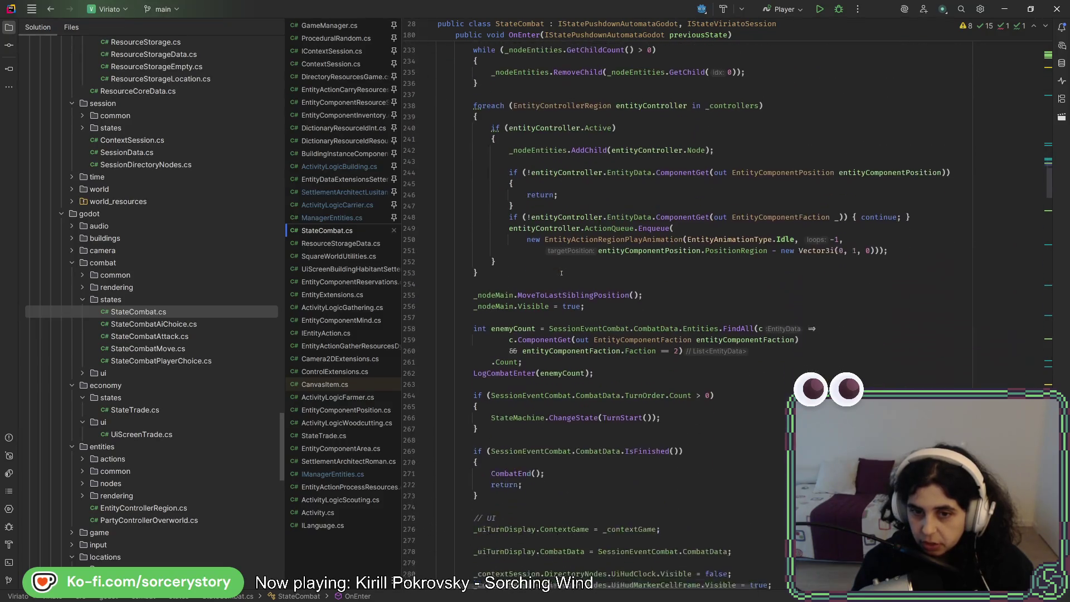
scroll(562, 273, down, 3)
scroll(562, 274, up, 3)
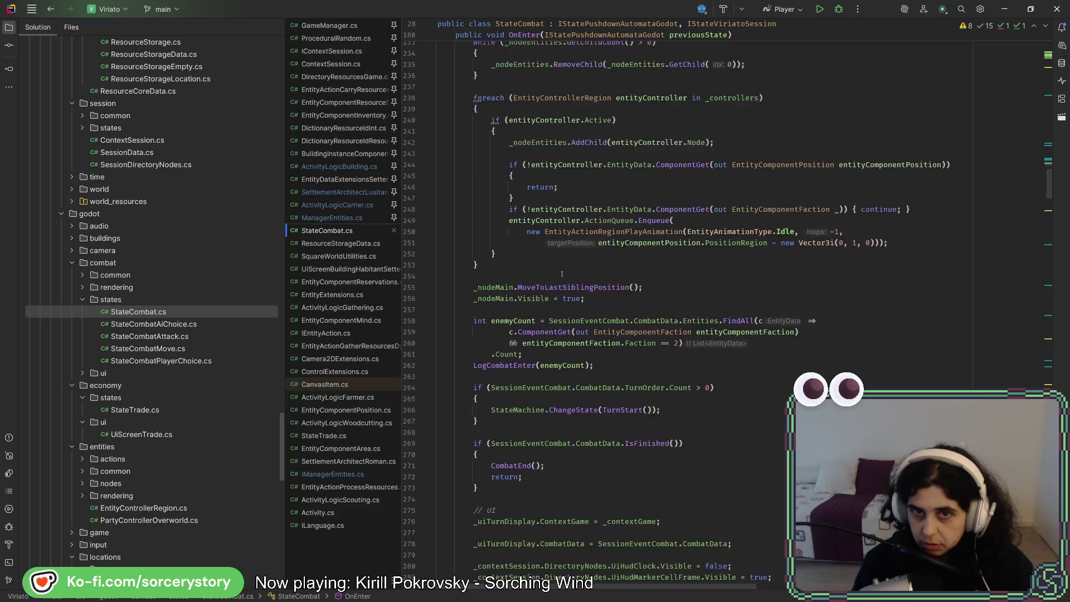
scroll(562, 273, up, 10)
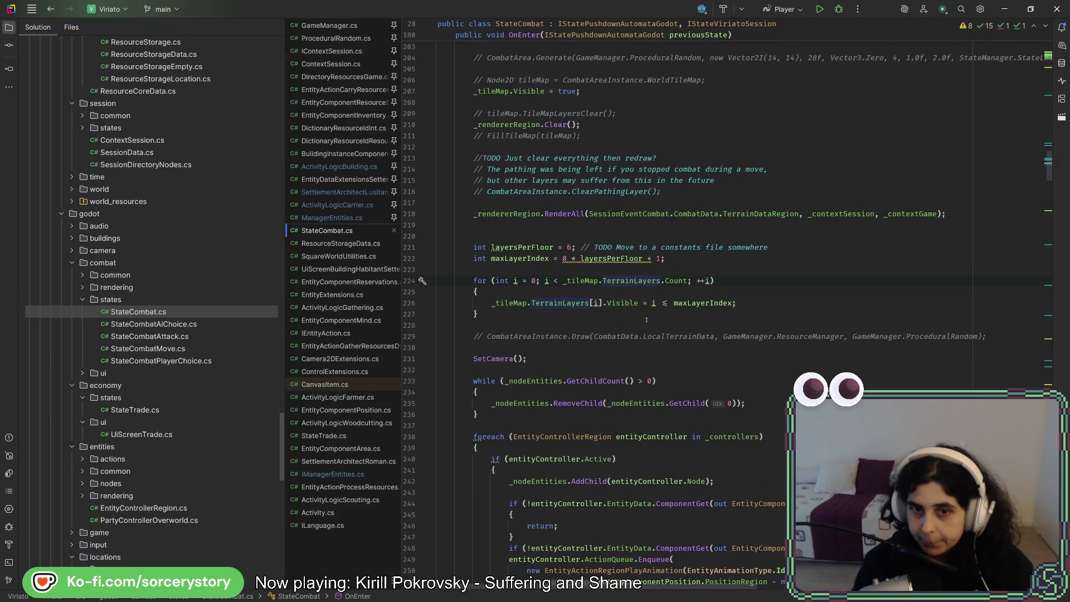
- Jump to the TerrainLayers declaration in TileMapRegion.cs, select Pathing on line 53, then return to Godot
ctrl+click(615, 280)
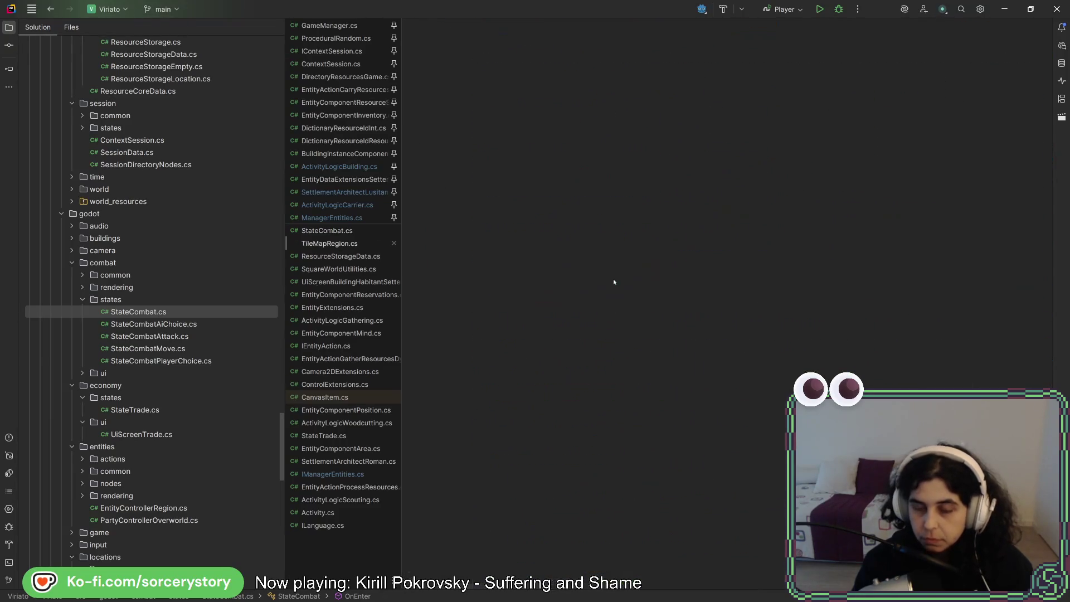
scroll(617, 285, down, 7)
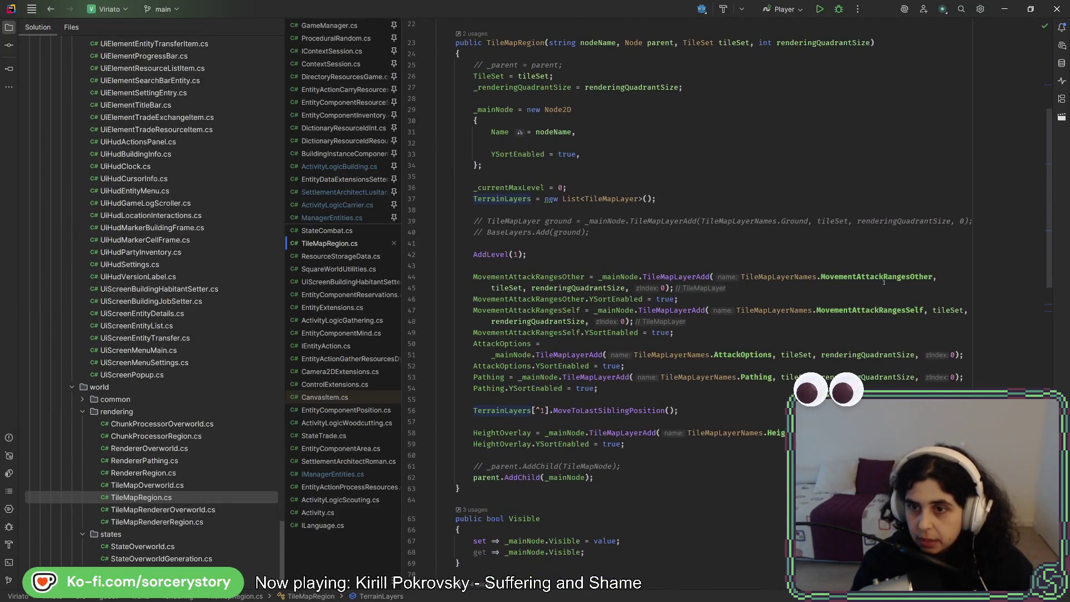
mouse_move(883, 279)
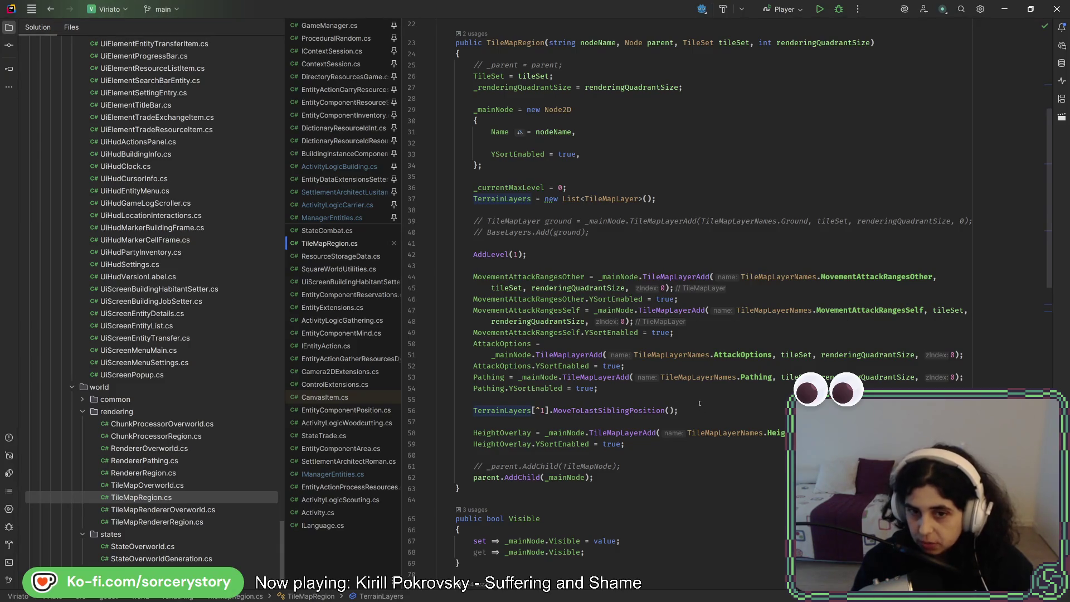
double_click(758, 377)
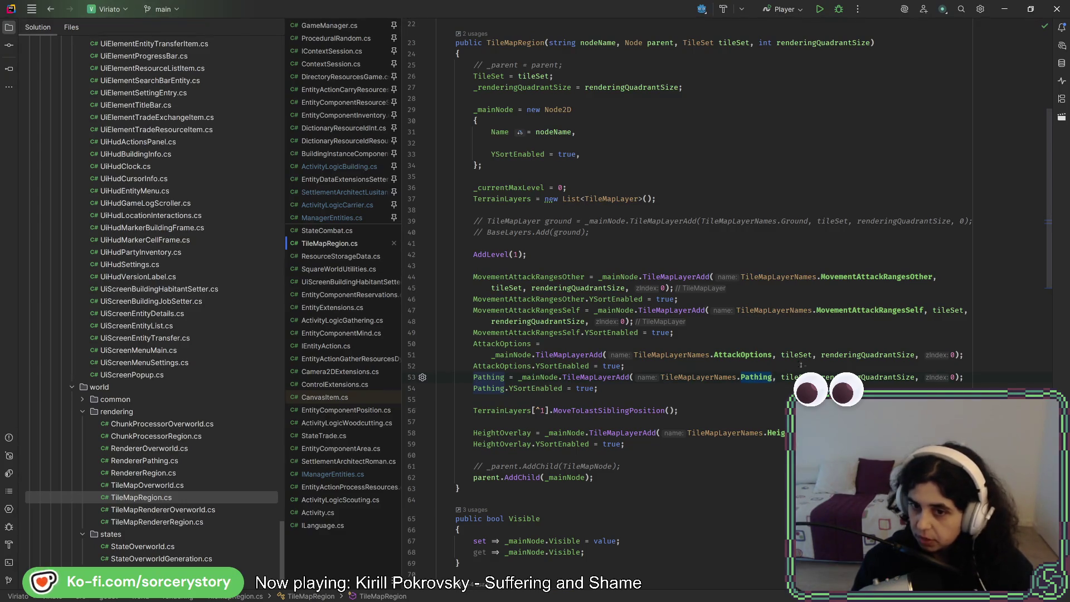
mouse_move(755, 355)
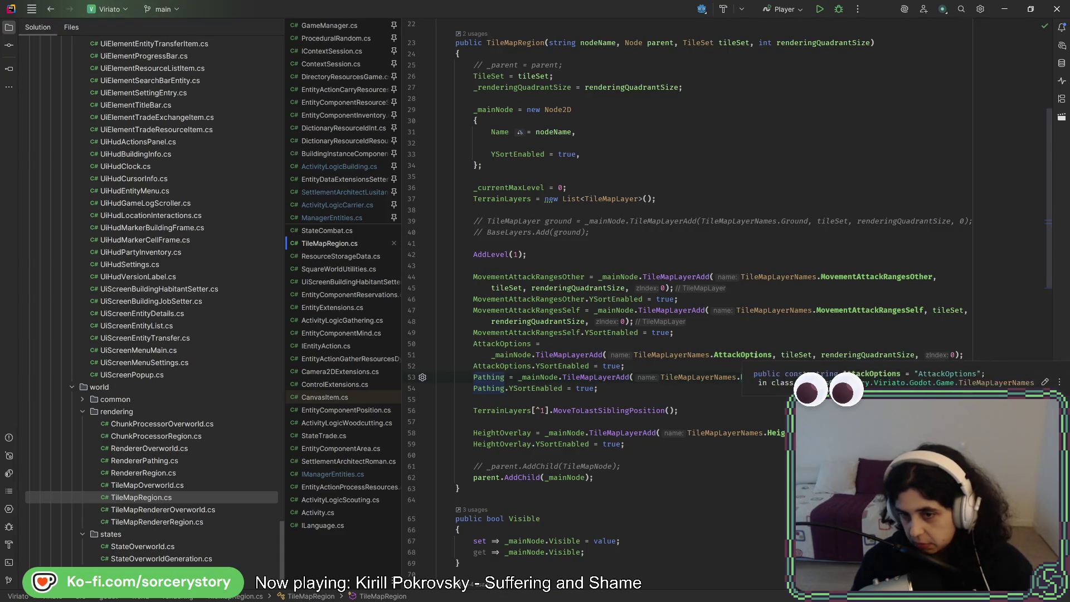
mouse_move(729, 378)
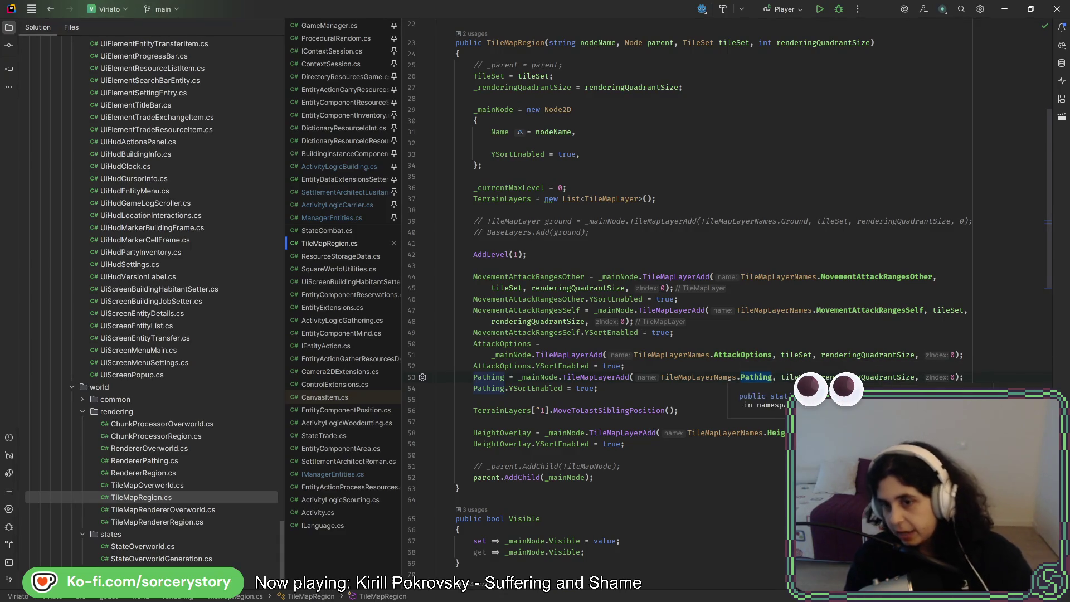
key(alt+Tab)
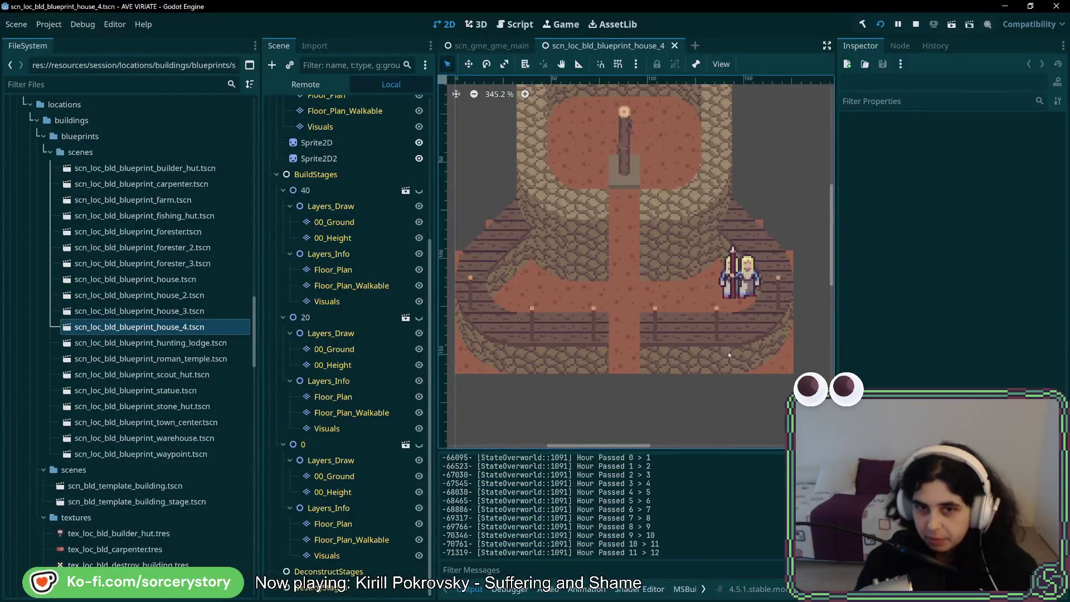
- Close the house_4 blueprint scene tab
click(674, 46)
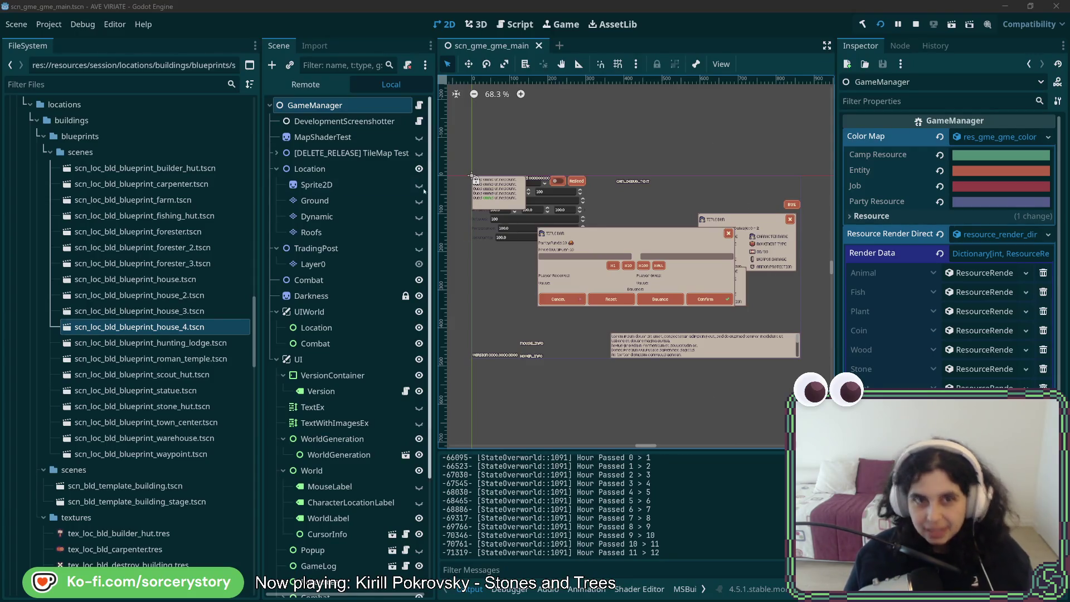
- Inspect the MapShaderTest node, the TileMap Test node and its Ground tile layer
click(339, 138)
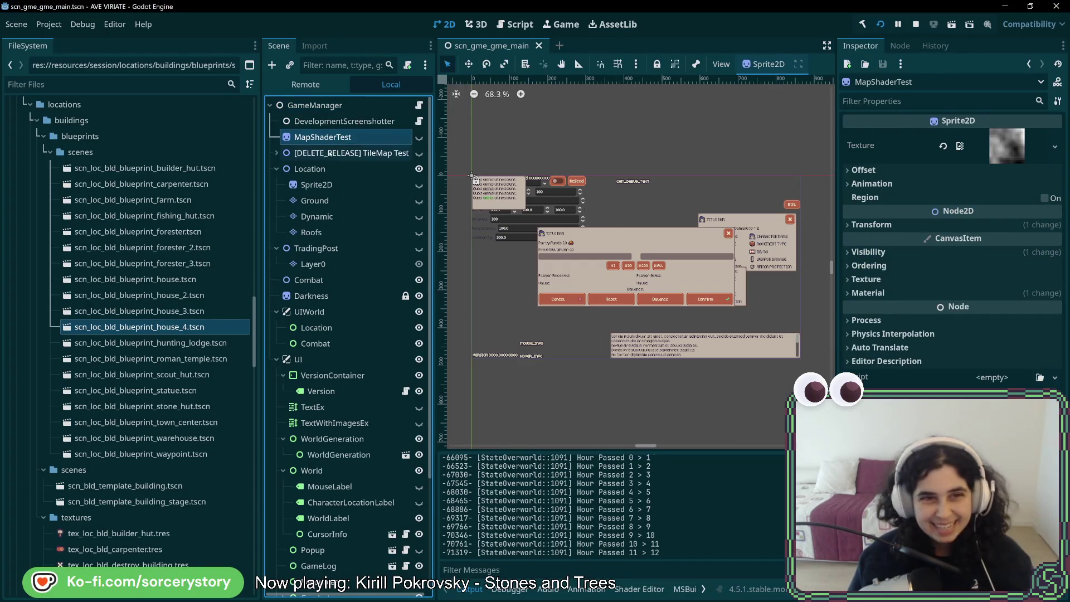
click(346, 152)
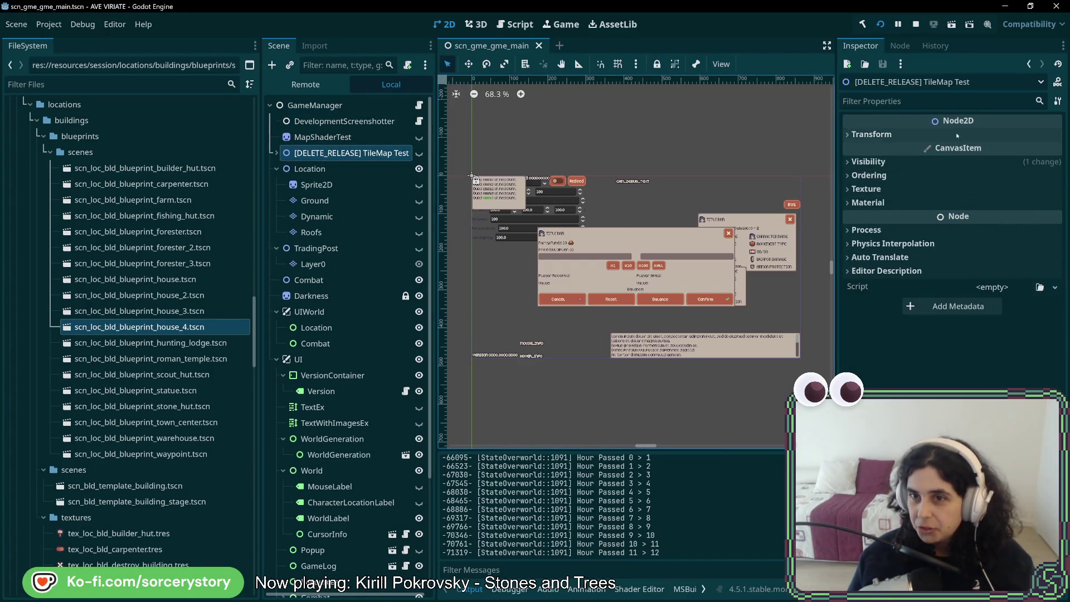
click(323, 201)
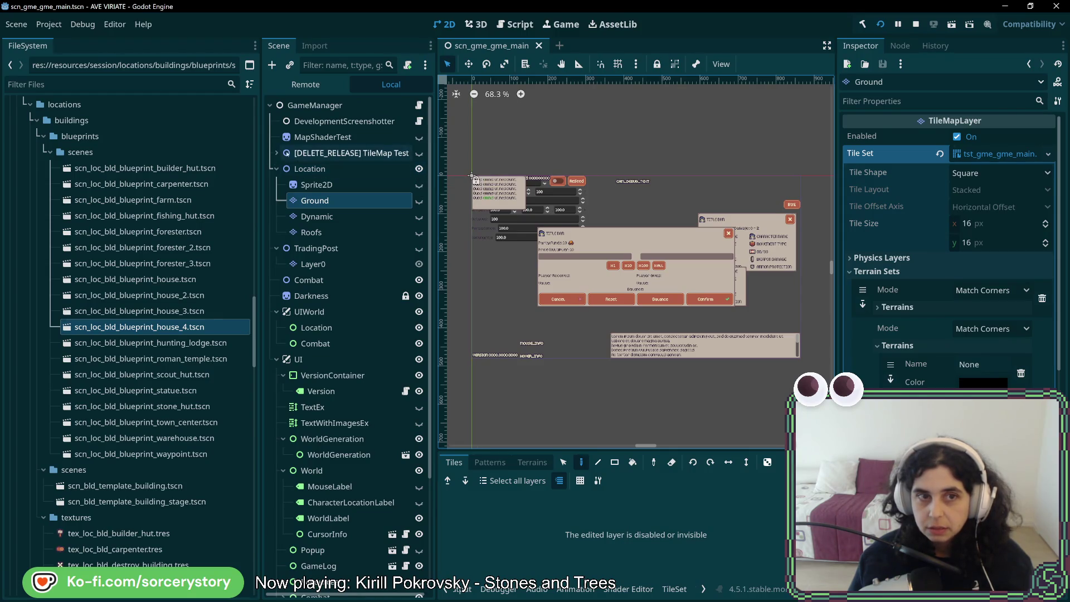
- Expand TileMap Test's 0,0 chunk, make its Base layer visible, and zoom the tile palette
click(277, 152)
click(283, 169)
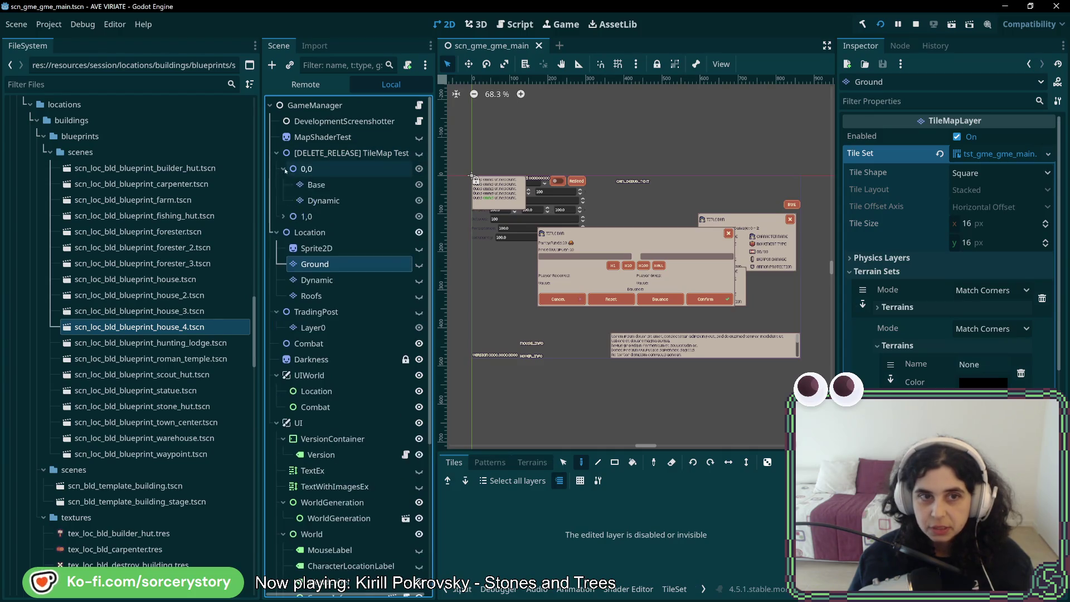
click(390, 185)
click(419, 185)
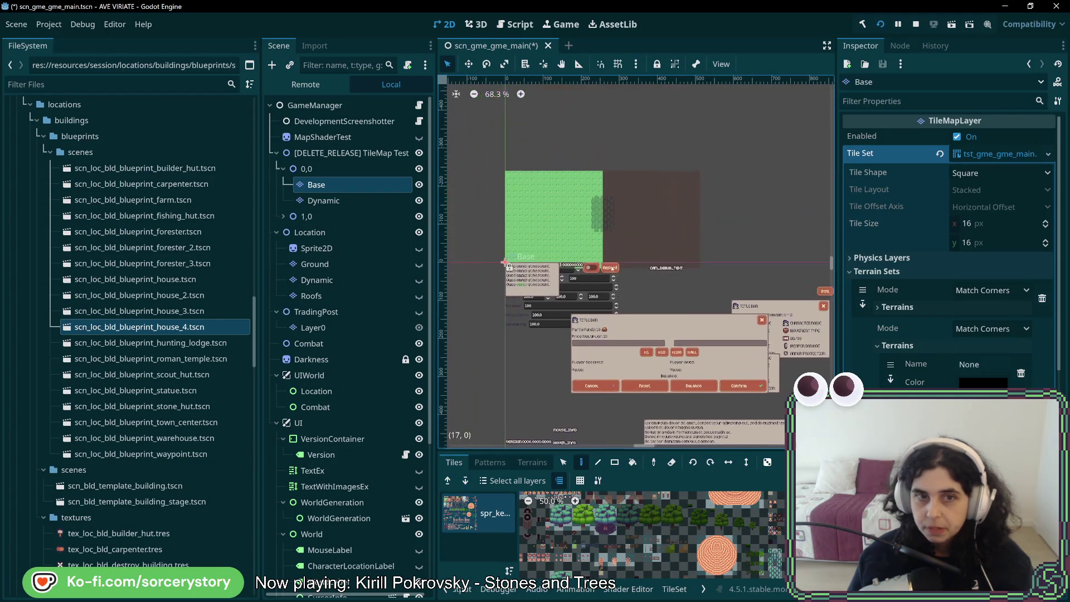
click(346, 174)
click(345, 182)
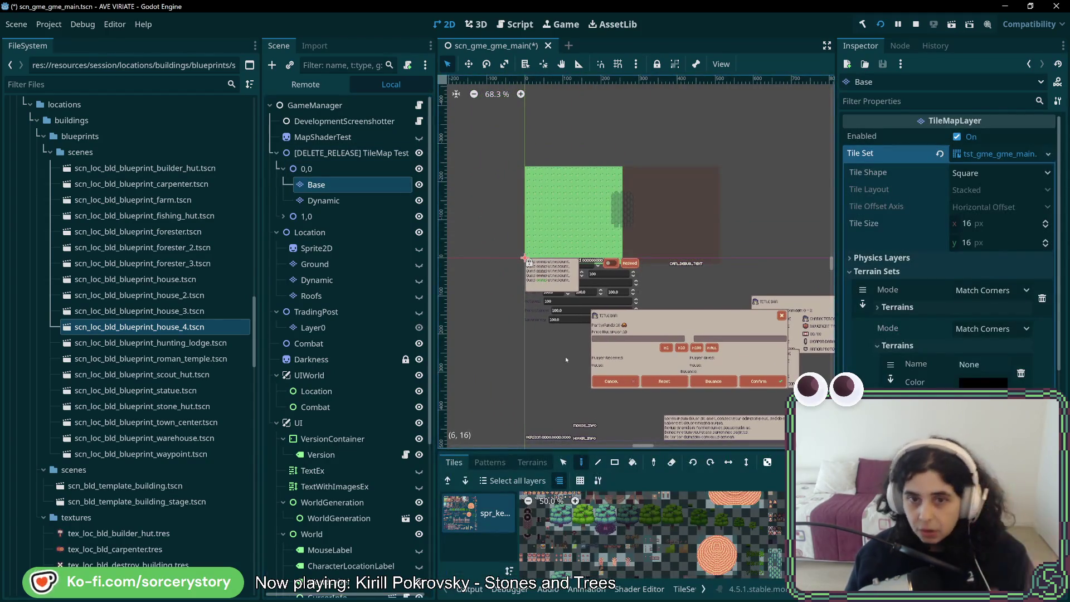
scroll(680, 552, up, 5)
scroll(680, 552, up, 7)
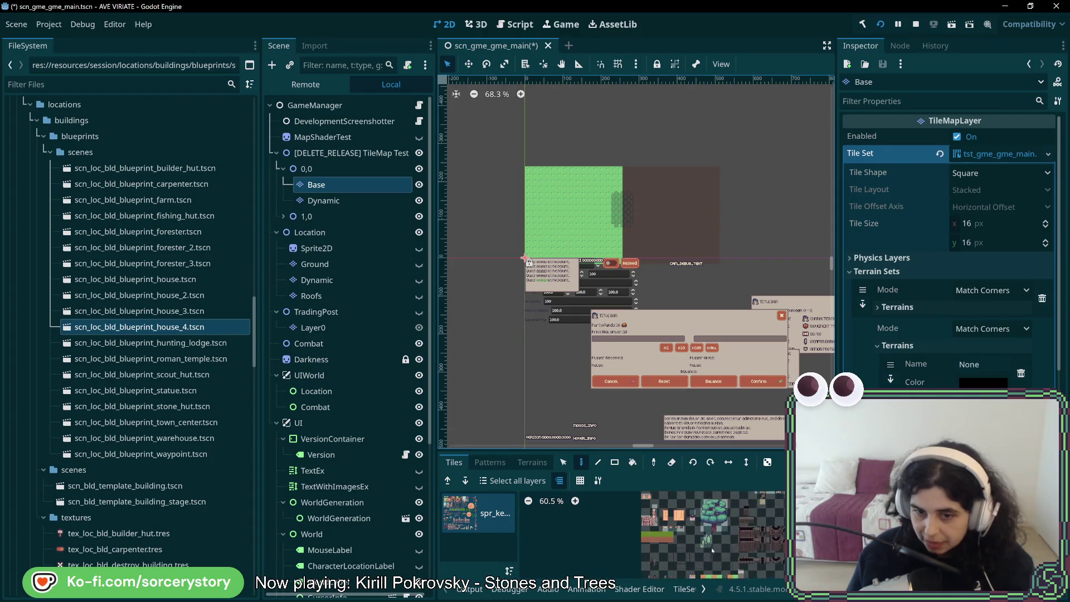
scroll(670, 555, up, 2)
key(s)
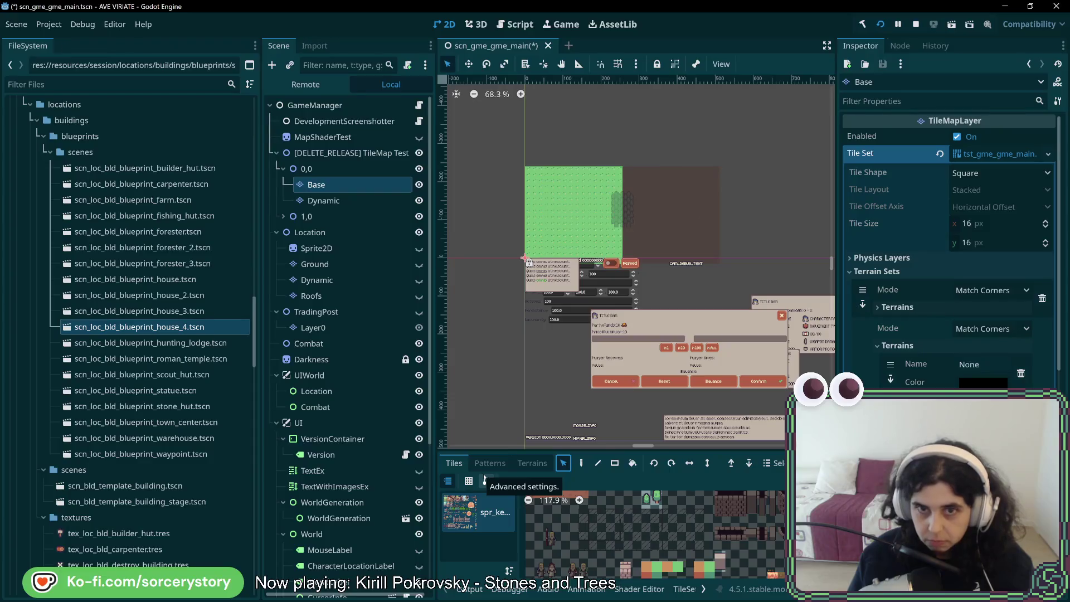
click(704, 589)
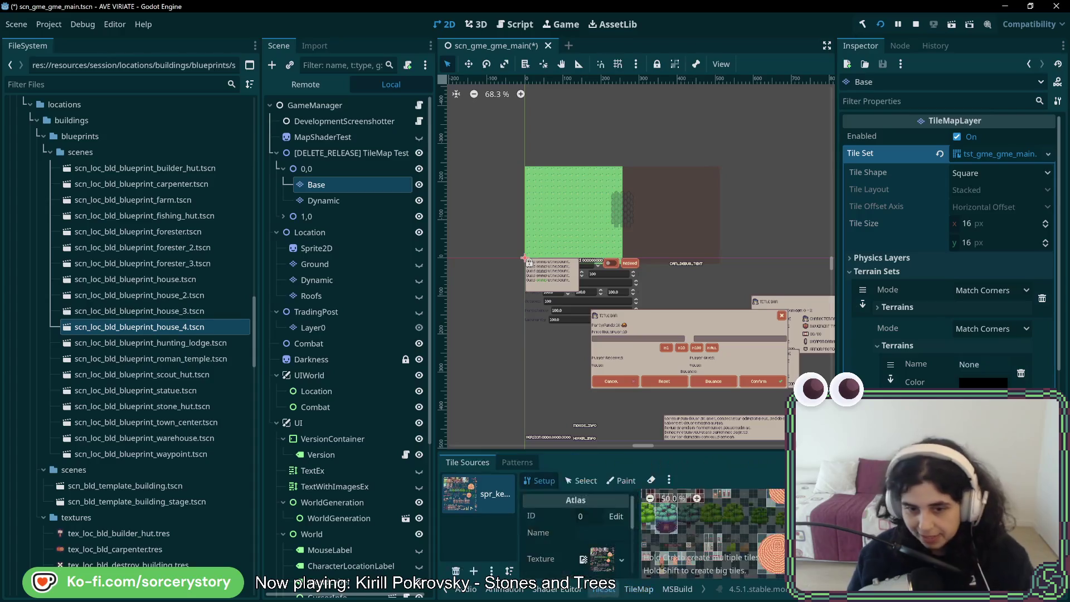
- Maximise the TileSet editor and create two rows of atlas tiles over the hatched overlay below the big tree
click(607, 588)
scroll(713, 535, up, 4)
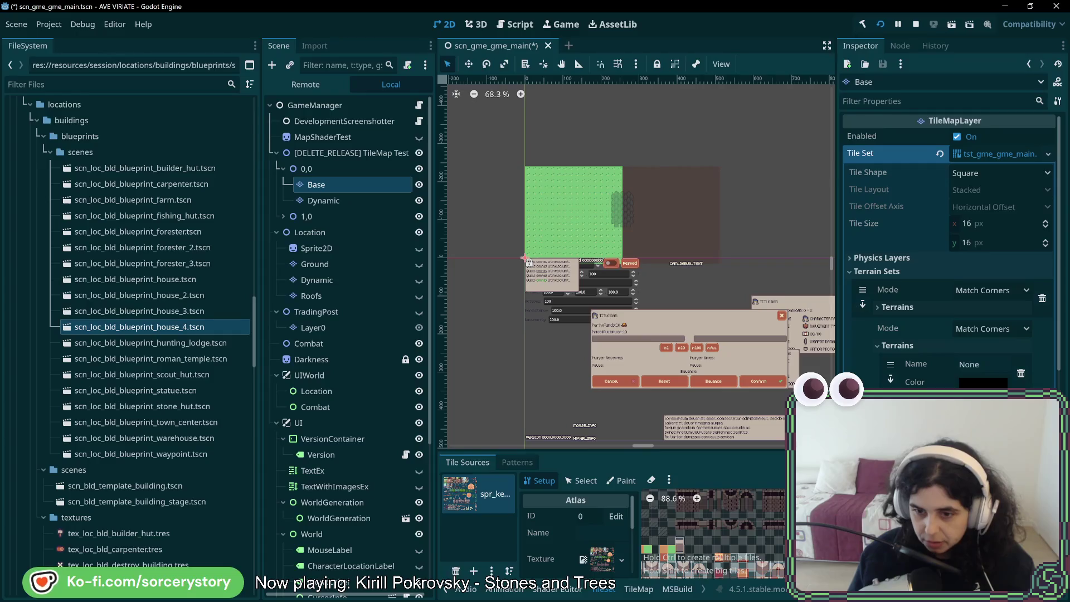
key(shift+F12)
scroll(711, 384, up, 4)
scroll(711, 385, up, 3)
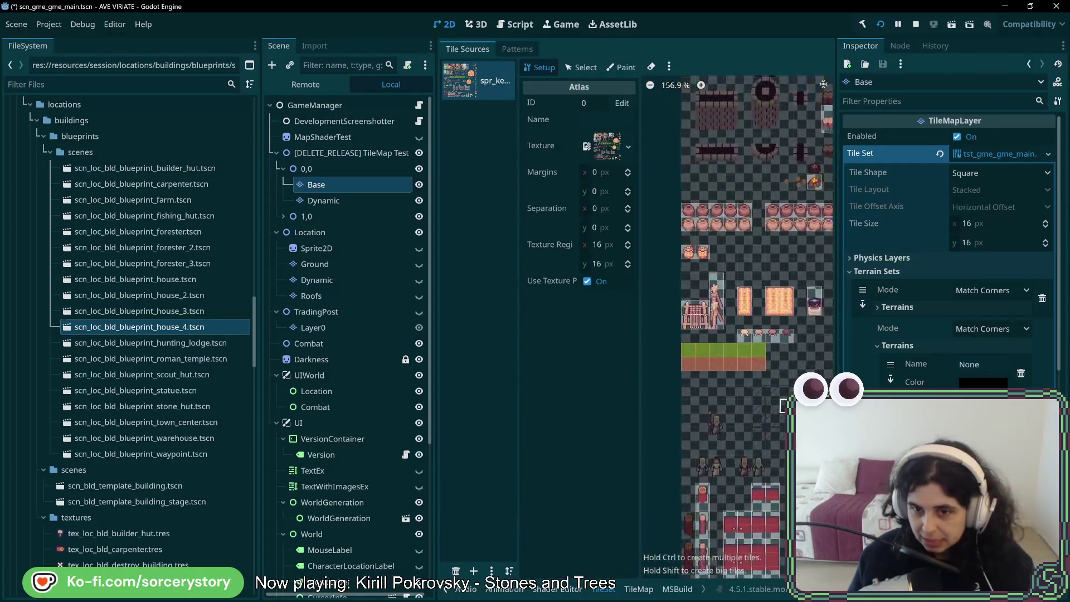
mouse_move(687, 387)
mouse_down()
mouse_move(681, 426)
mouse_move(777, 438)
mouse_move(702, 411)
mouse_move(724, 374)
mouse_move(780, 395)
mouse_move(744, 396)
mouse_move(777, 415)
mouse_up()
scroll(778, 415, right, 3)
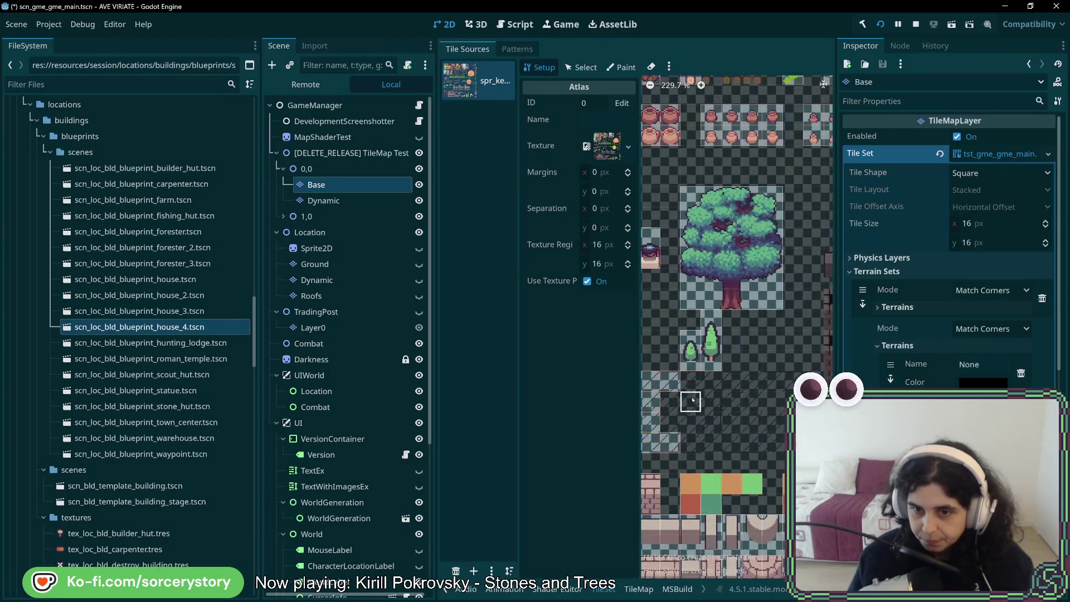
mouse_move(682, 381)
mouse_down()
mouse_move(794, 382)
mouse_move(784, 443)
mouse_move(688, 443)
mouse_move(668, 401)
mouse_move(744, 403)
mouse_move(777, 415)
mouse_move(669, 422)
mouse_up()
scroll(691, 422, down, 1)
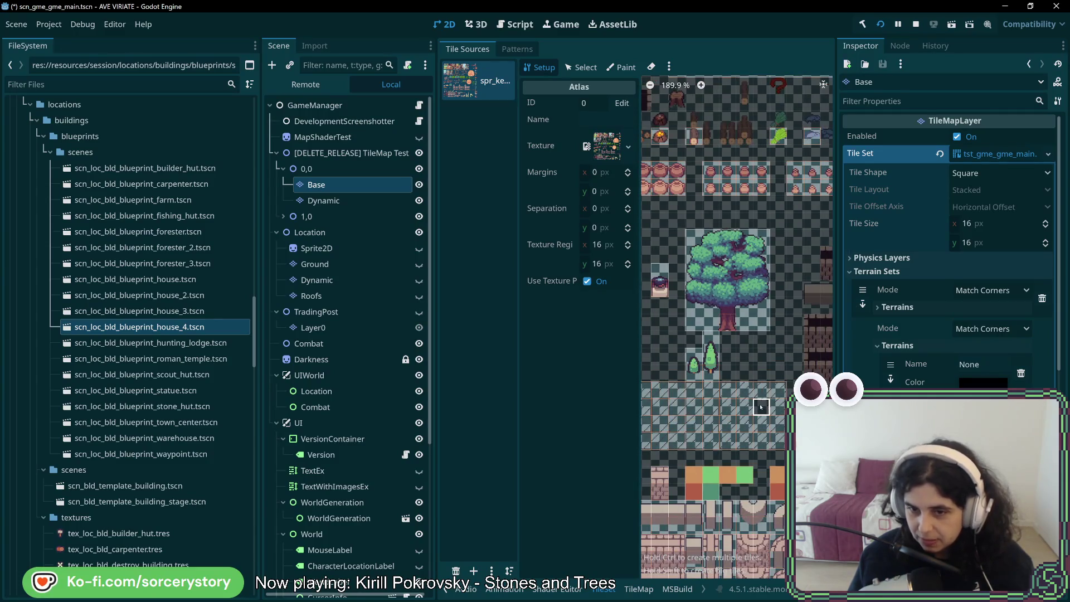
scroll(760, 407, down, 1)
scroll(760, 406, left, 1)
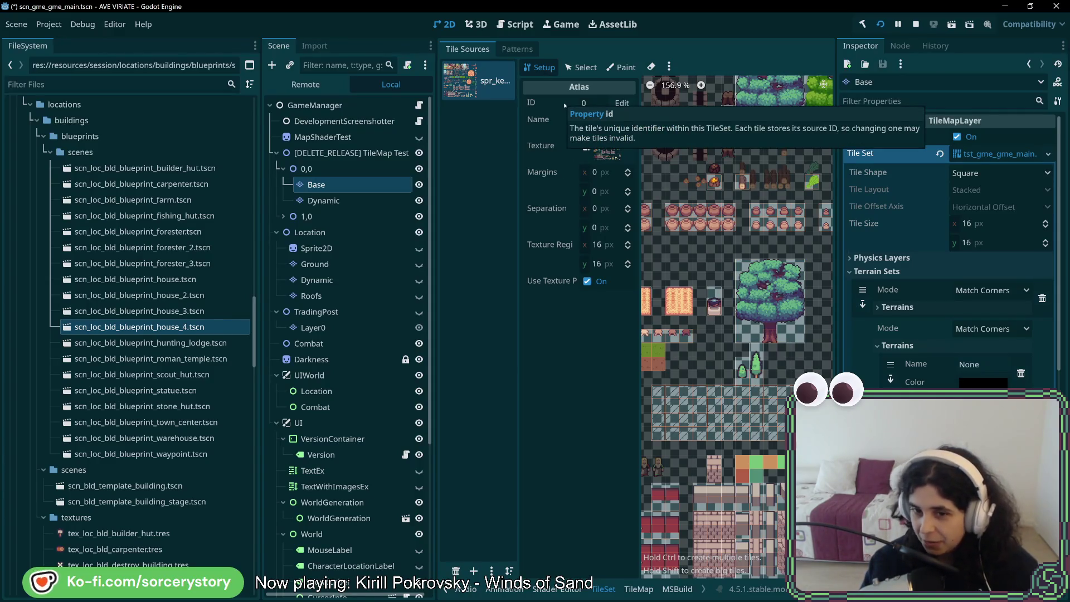
- Show the TileMap tab's Terrains list and scroll through the Base layer's terrain sets
click(639, 589)
click(490, 50)
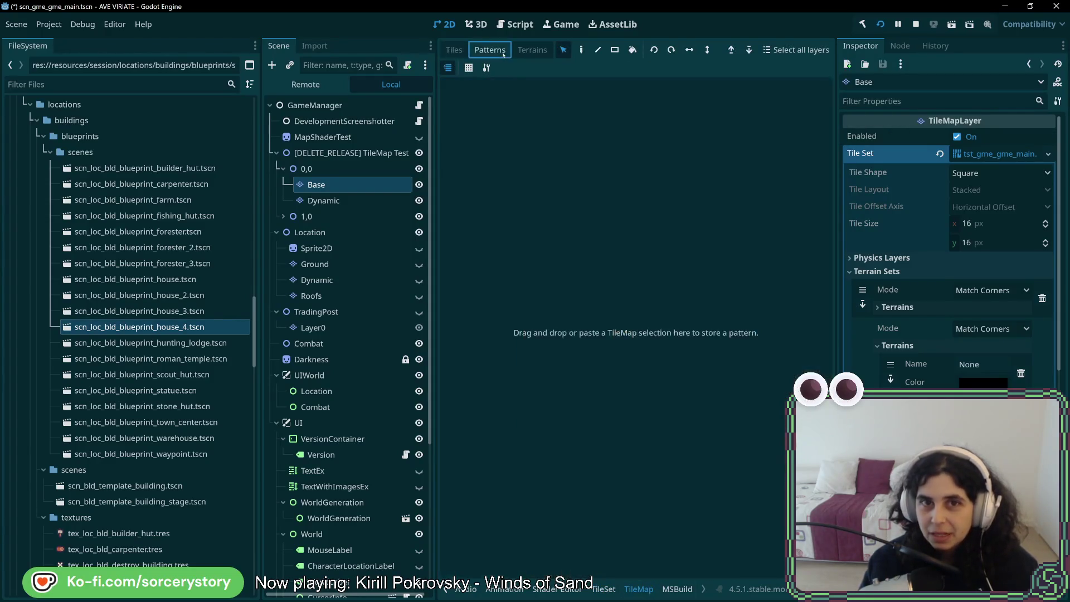
click(521, 52)
drag(515, 111, 514, 235)
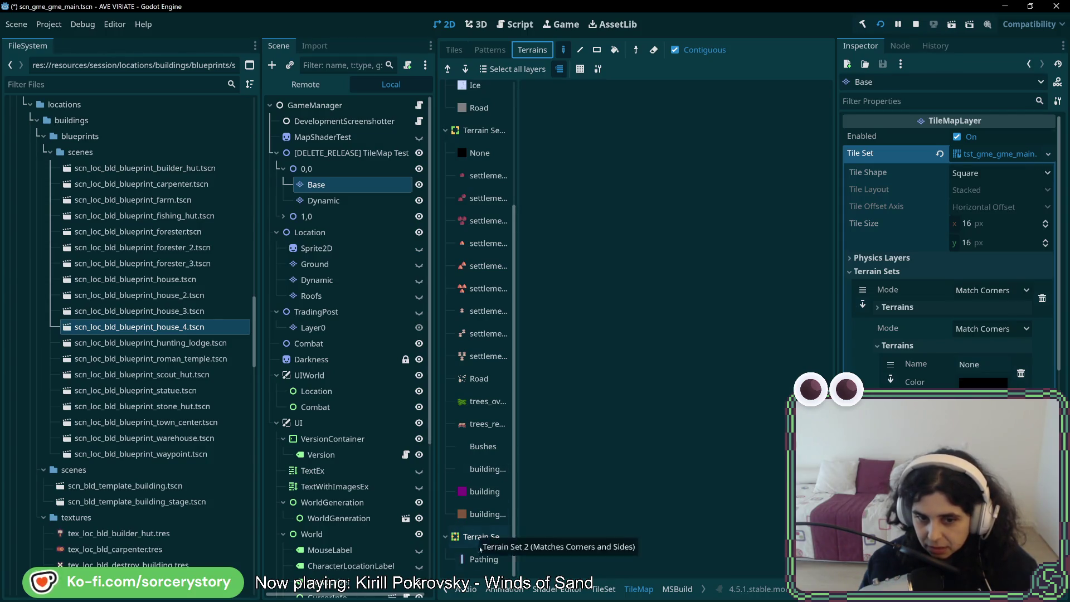
click(444, 563)
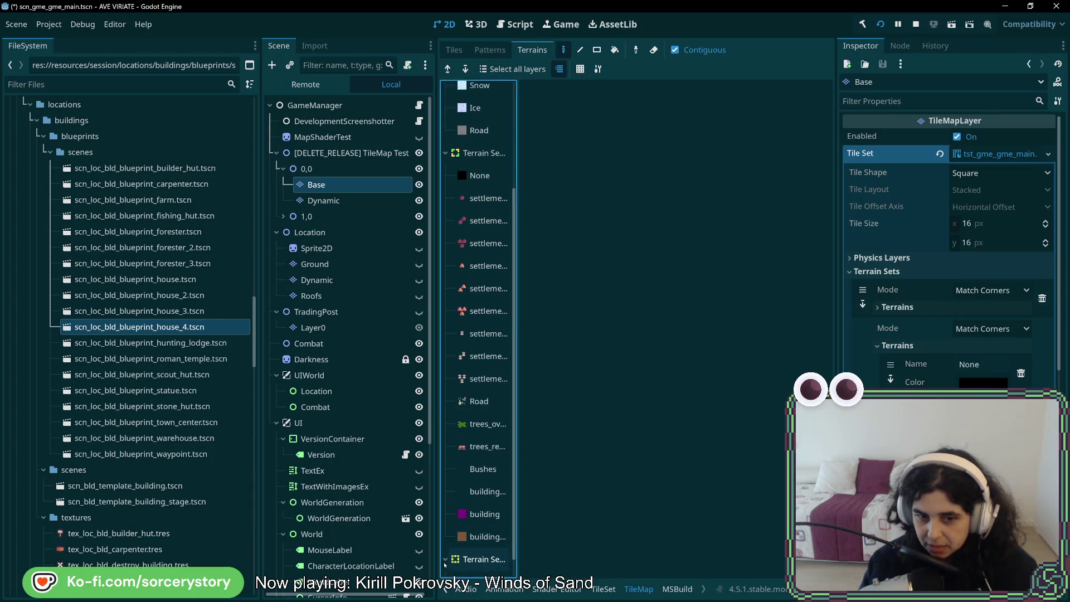
scroll(463, 535, down, 1)
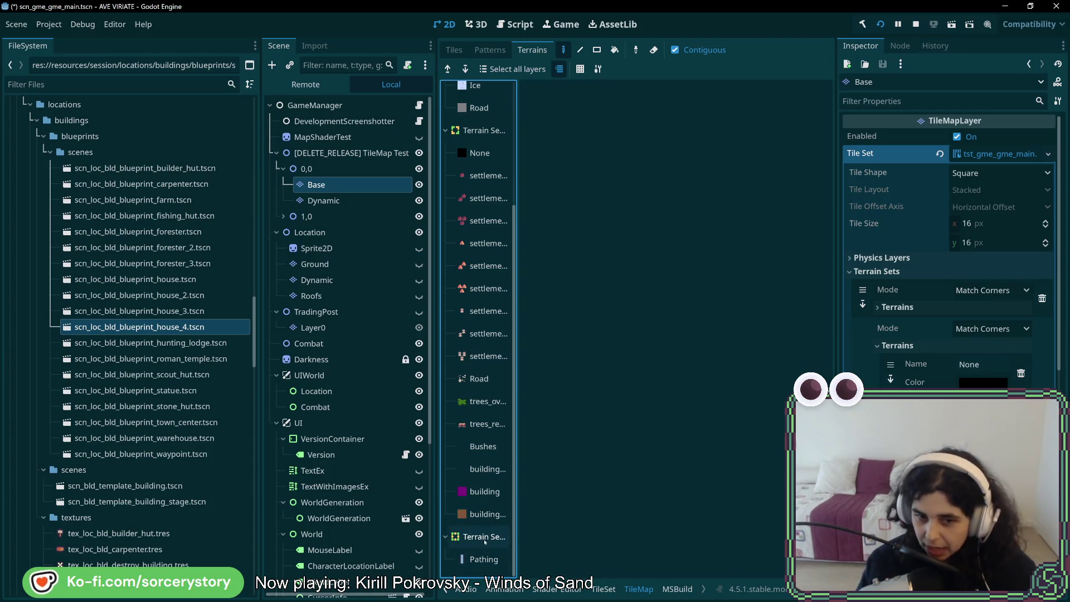
scroll(489, 543, up, 1)
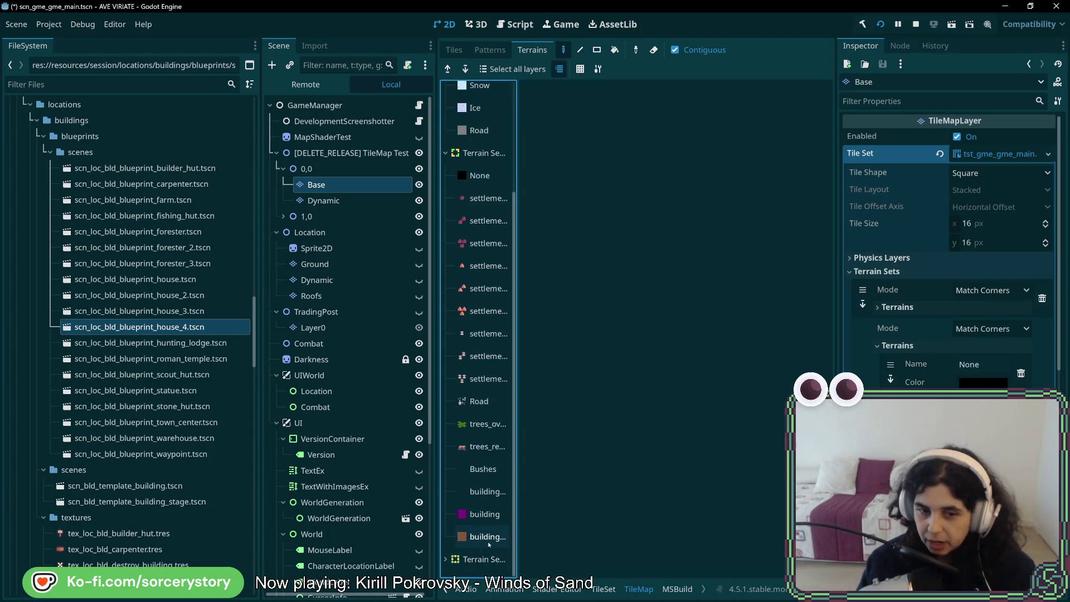
scroll(471, 565, down, 1)
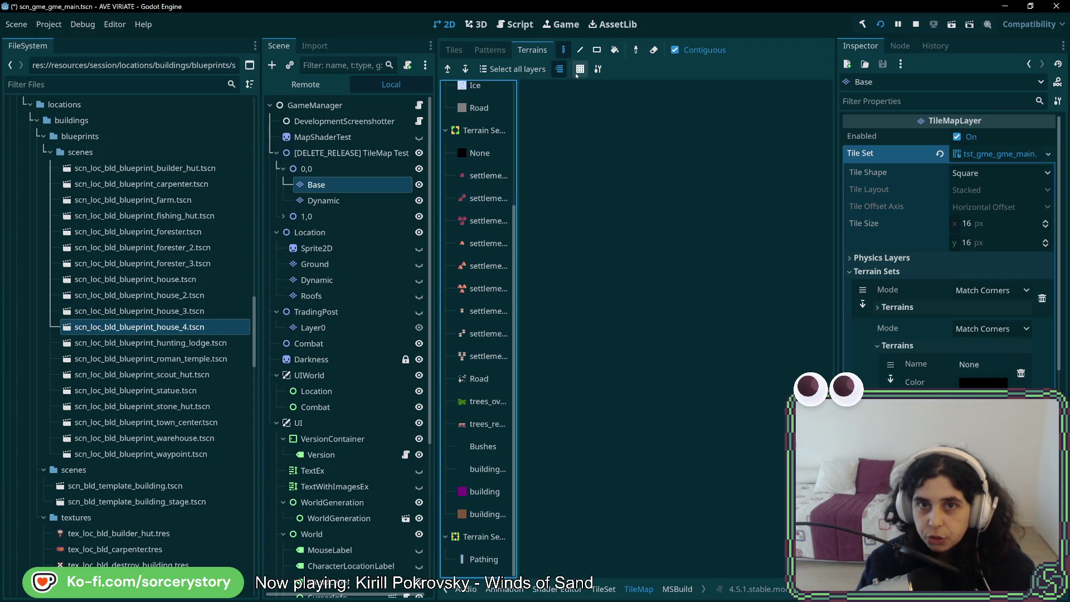
scroll(999, 385, down, 8)
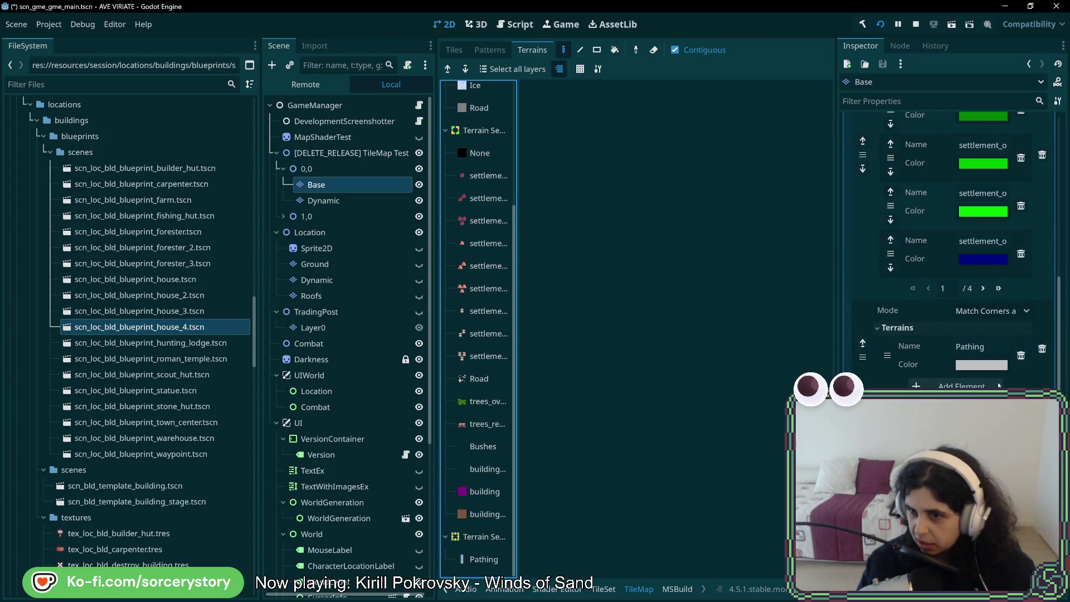
- Set the area-overlay terrain's colour to blue-violet with B at 255, and select it for painting
scroll(998, 386, up, 5)
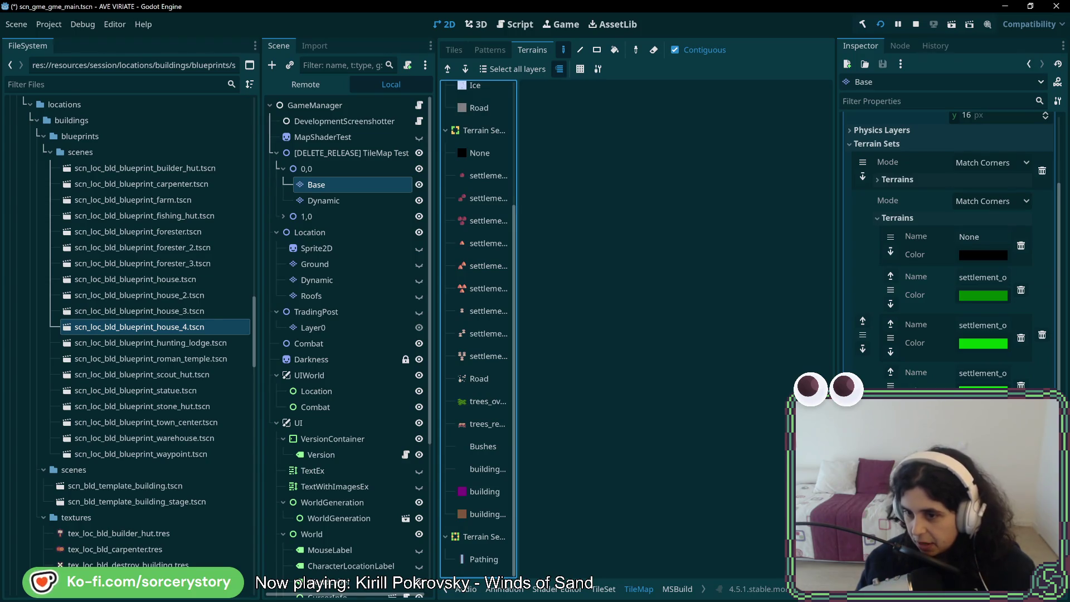
scroll(997, 385, down, 3)
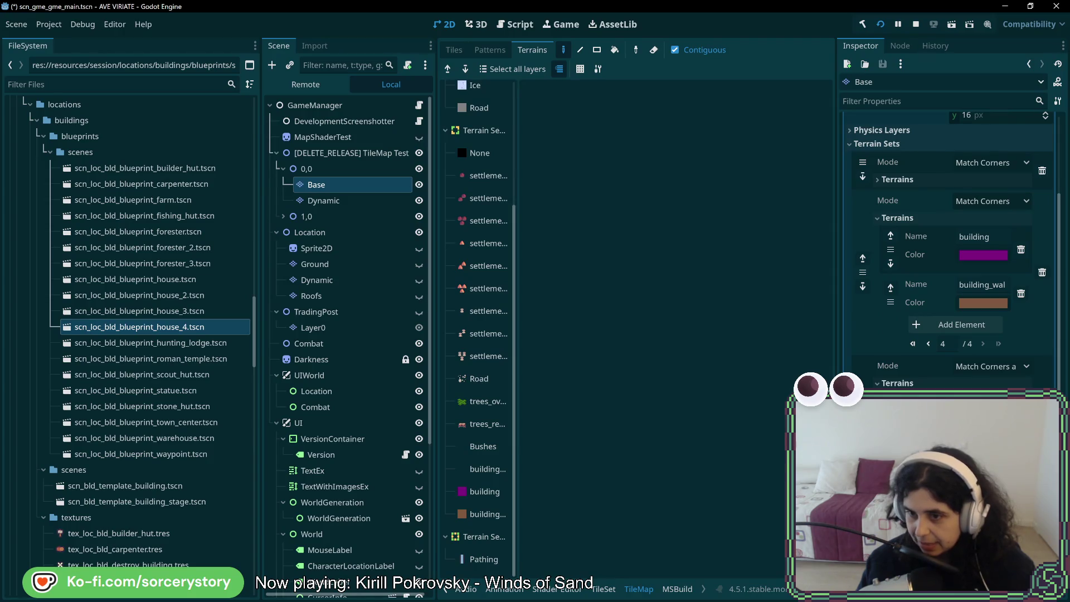
click(998, 386)
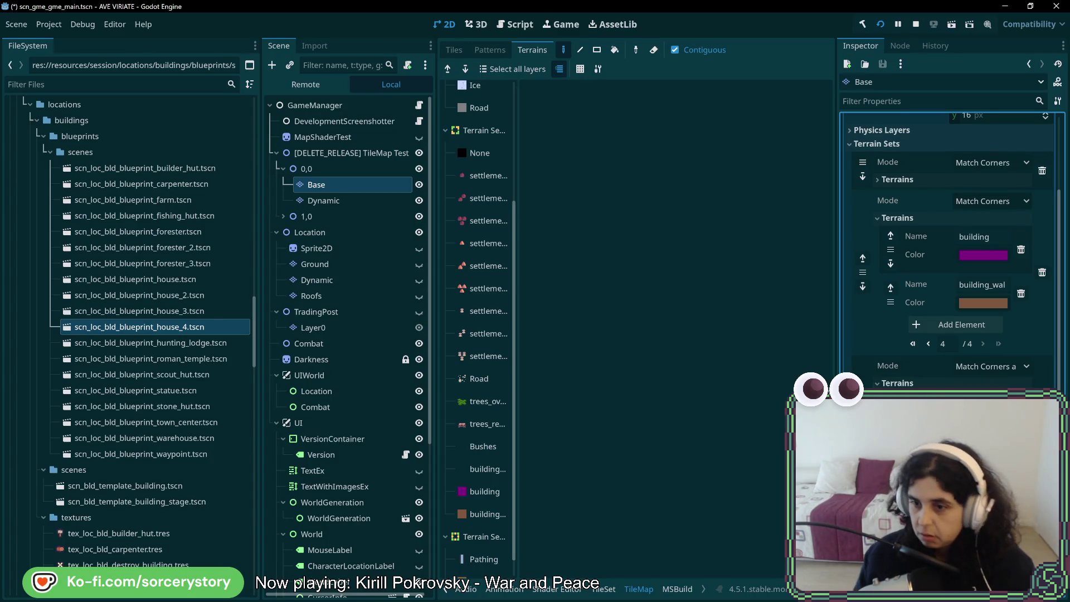
click(982, 302)
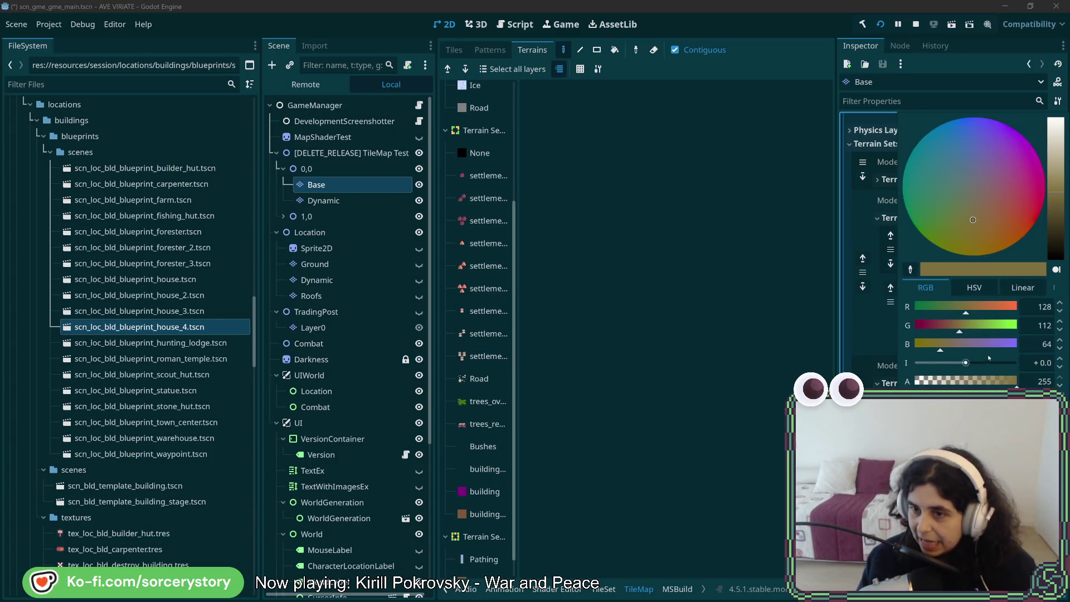
click(1015, 343)
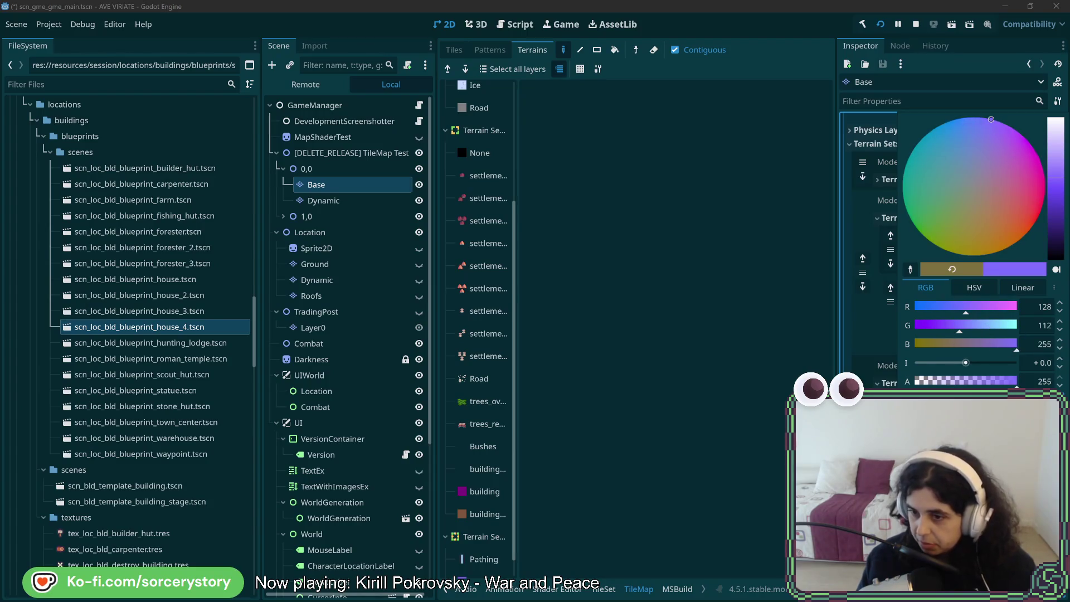
key(Escape)
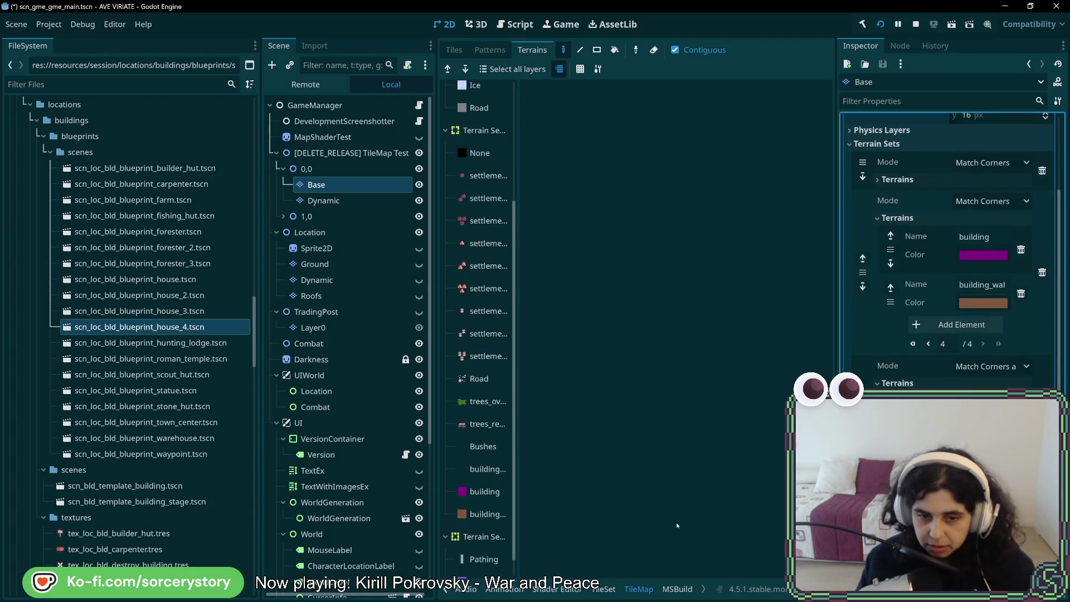
click(484, 579)
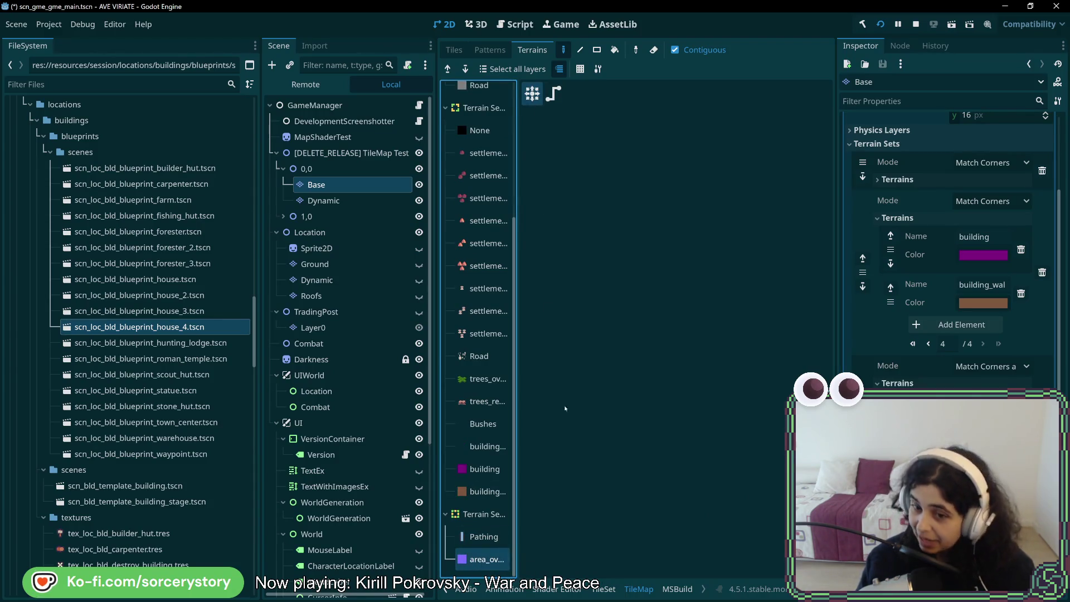
- Set the TileSet editor's Paint mode to Terrains, using Terrain Set 1 and the area-overlay terrain
click(605, 592)
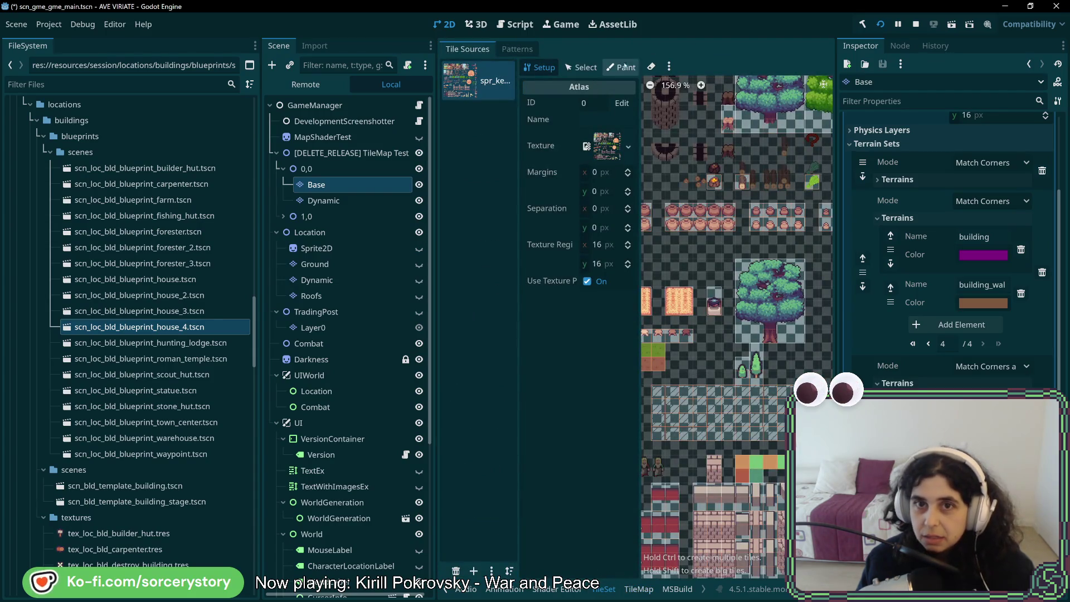
click(622, 67)
click(614, 105)
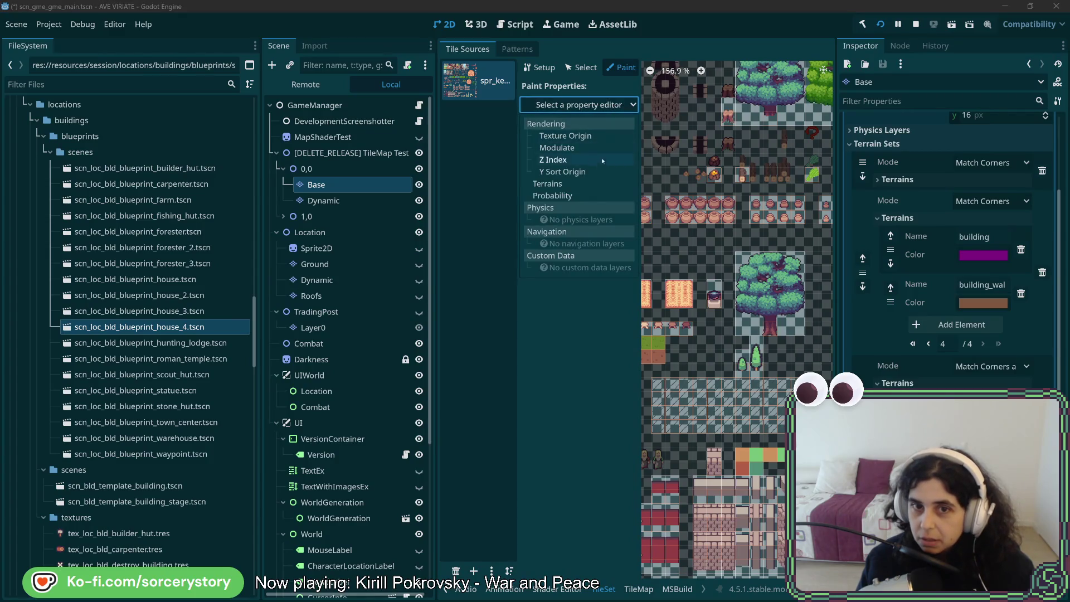
click(577, 184)
click(608, 141)
click(614, 190)
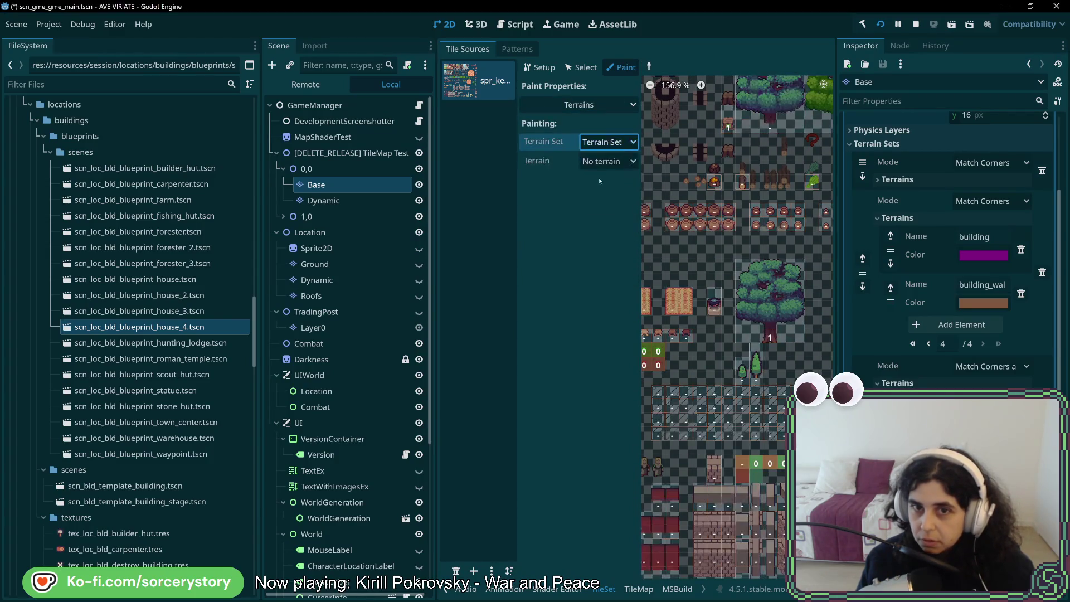
click(608, 161)
click(612, 209)
scroll(693, 394, up, 4)
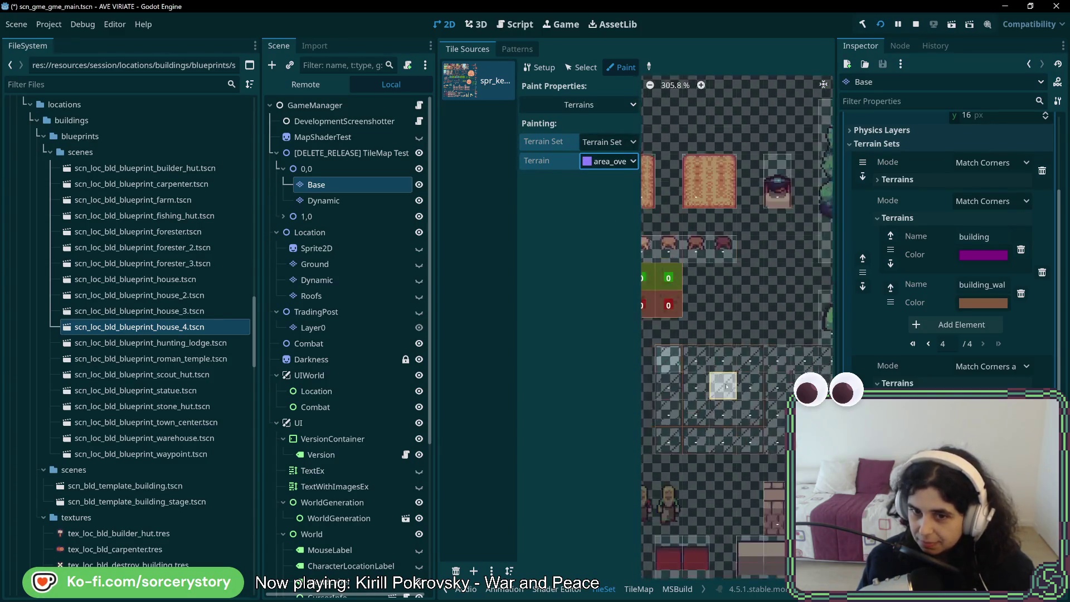
scroll(693, 398, down, 2)
- Paint area-overlay terrain bits across the top rows of the hatched grid tiles, erasing a stray bit
drag(694, 362, 769, 365)
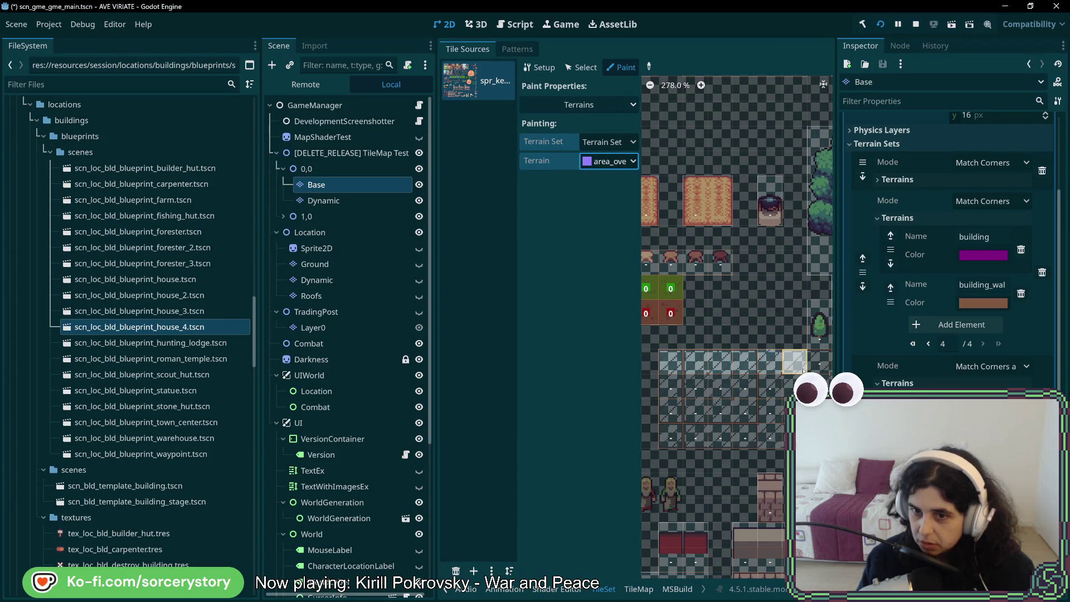
scroll(769, 365, right, 3)
drag(685, 363, 809, 363)
click(677, 363)
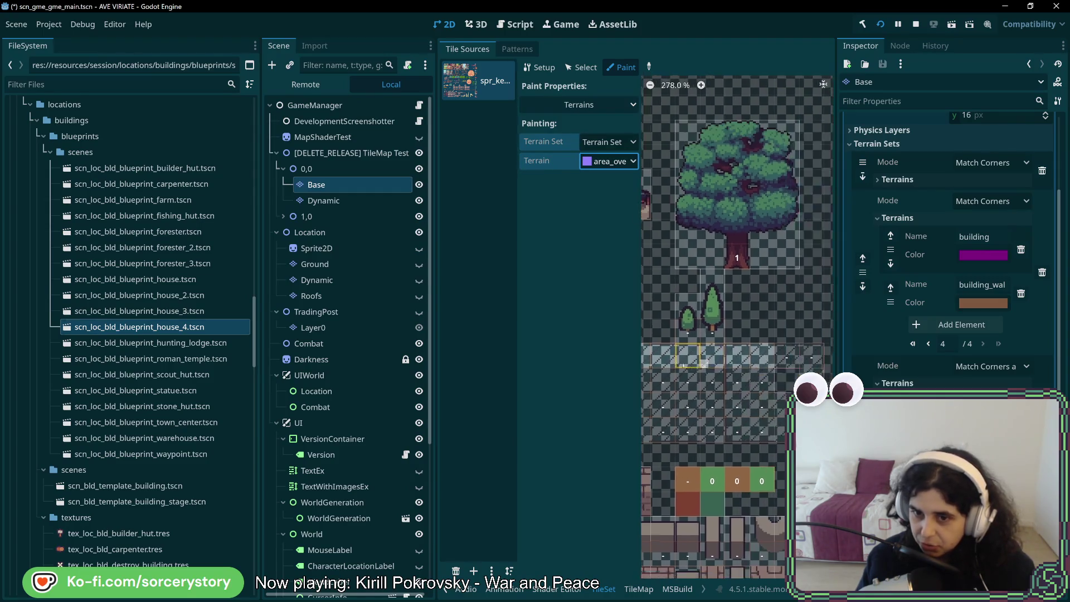
scroll(705, 368, right, 3)
mouse_move(784, 377)
mouse_down()
mouse_move(783, 402)
mouse_move(759, 426)
mouse_move(759, 402)
mouse_move(734, 377)
mouse_move(734, 423)
mouse_move(686, 379)
mouse_move(683, 427)
mouse_move(685, 402)
mouse_move(660, 426)
mouse_move(660, 378)
mouse_up()
scroll(725, 374, left, 3)
mouse_move(790, 372)
mouse_down()
mouse_move(750, 412)
mouse_move(738, 365)
mouse_move(701, 412)
mouse_move(691, 352)
mouse_move(676, 415)
mouse_up()
- Paint more area-overlay bits on the overlay tiles, undoing one column stroke and redoing a row
scroll(676, 415, left, 3)
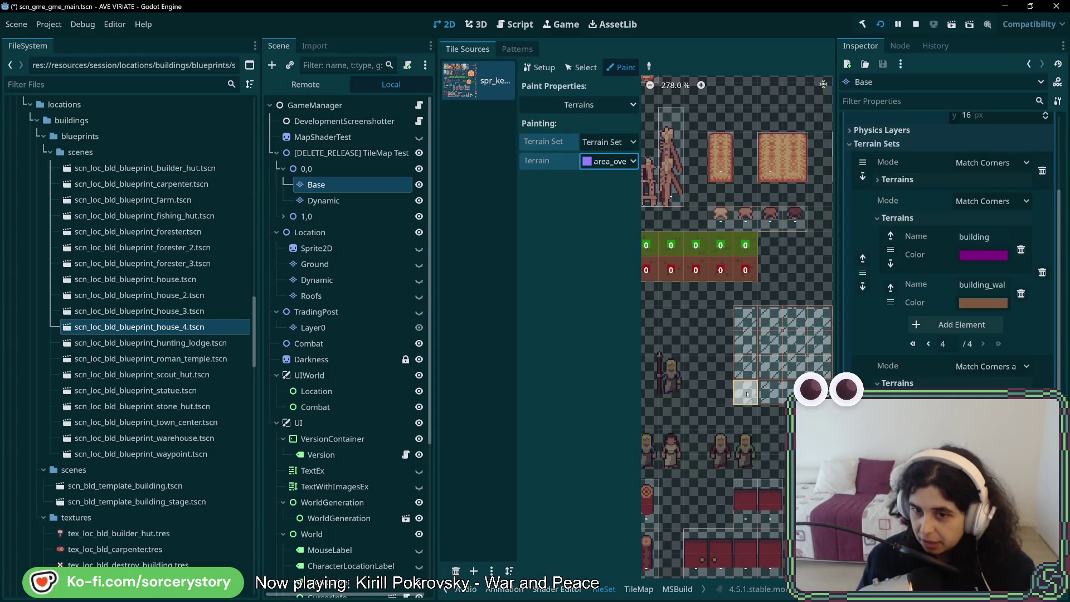
scroll(749, 390, up, 3)
click(773, 386)
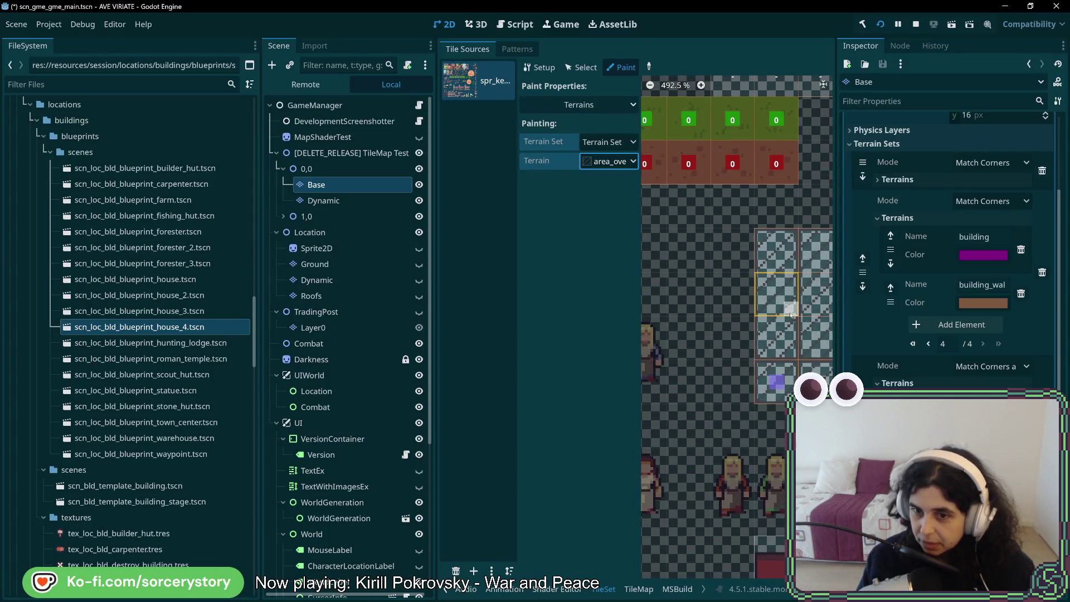
scroll(777, 295, right, 3)
drag(705, 279, 707, 373)
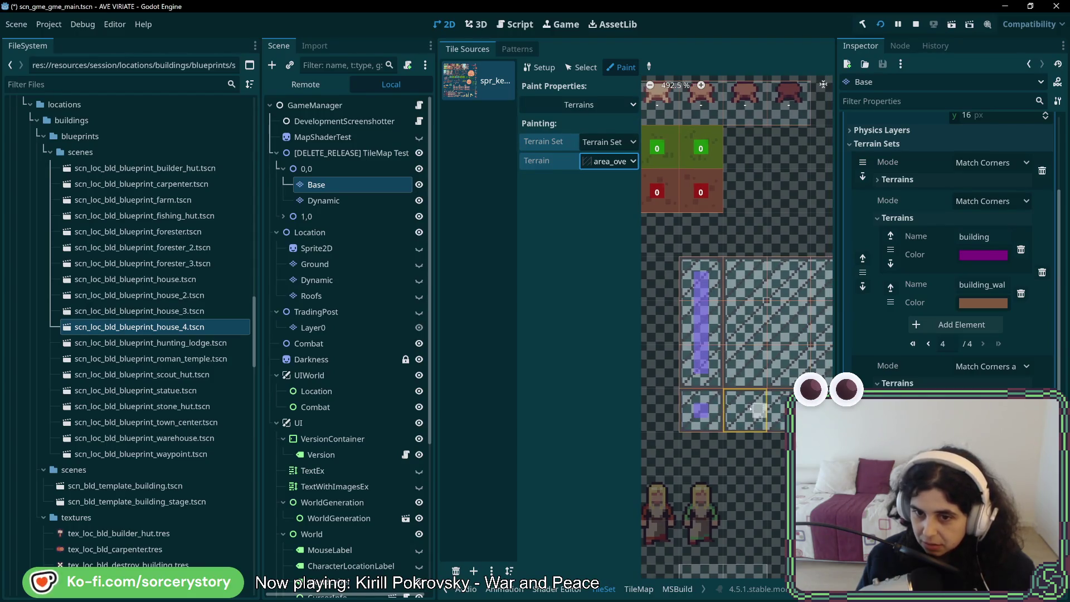
key(ctrl+z)
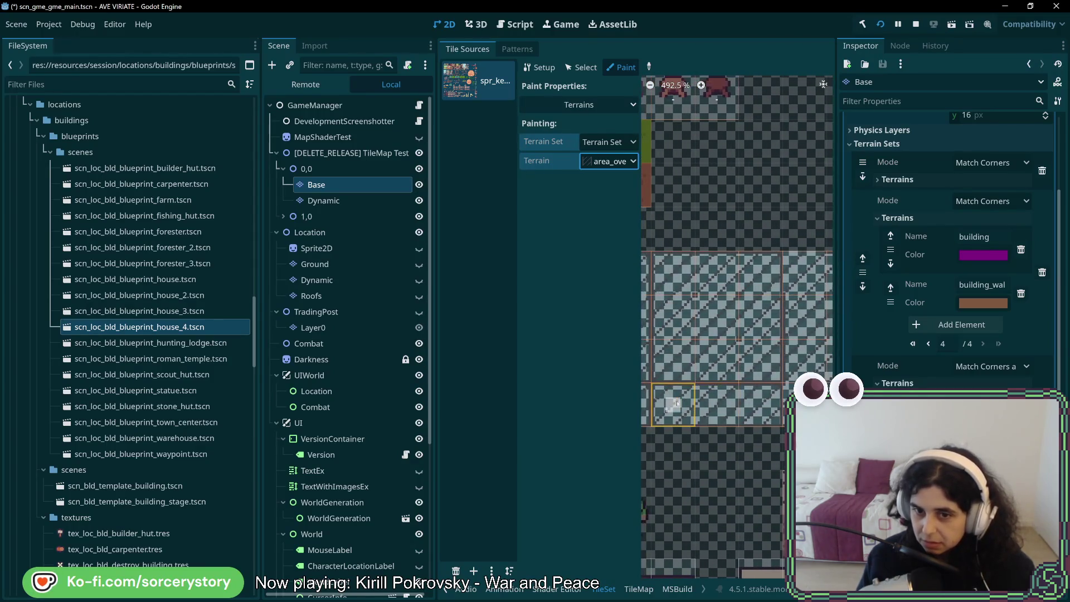
mouse_move(702, 405)
mouse_down()
mouse_move(758, 406)
mouse_move(759, 275)
mouse_move(680, 276)
mouse_move(675, 361)
mouse_move(733, 361)
mouse_move(717, 347)
mouse_move(715, 309)
mouse_move(682, 317)
mouse_move(762, 317)
mouse_move(768, 357)
mouse_up()
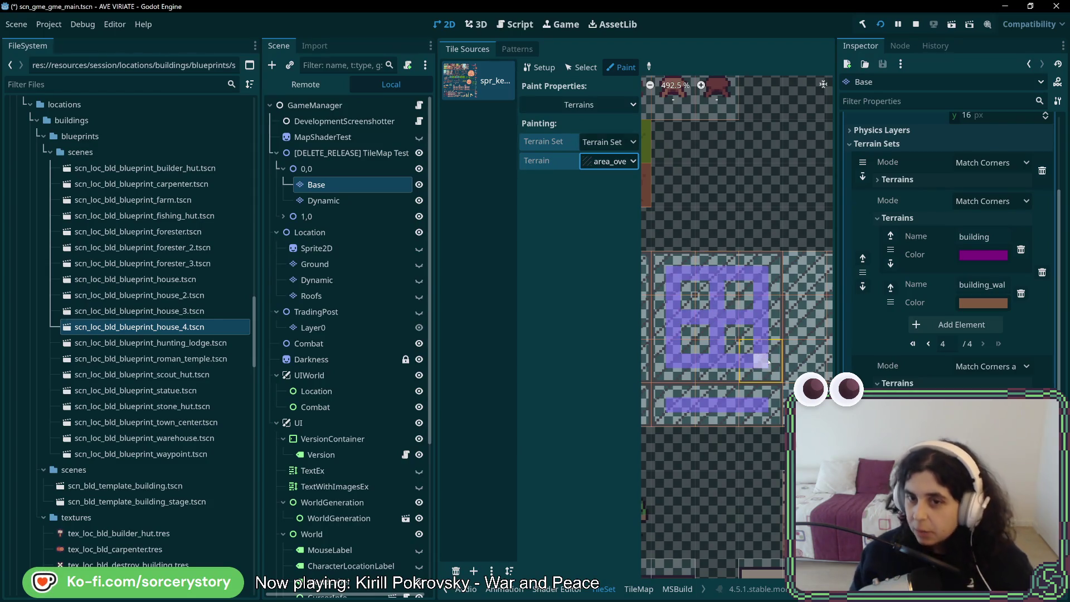
- Open the experiments sprite in Aseprite to view the pink terrain-mask reference beside the Godot atlas
key(alt+Tab)
key(v)
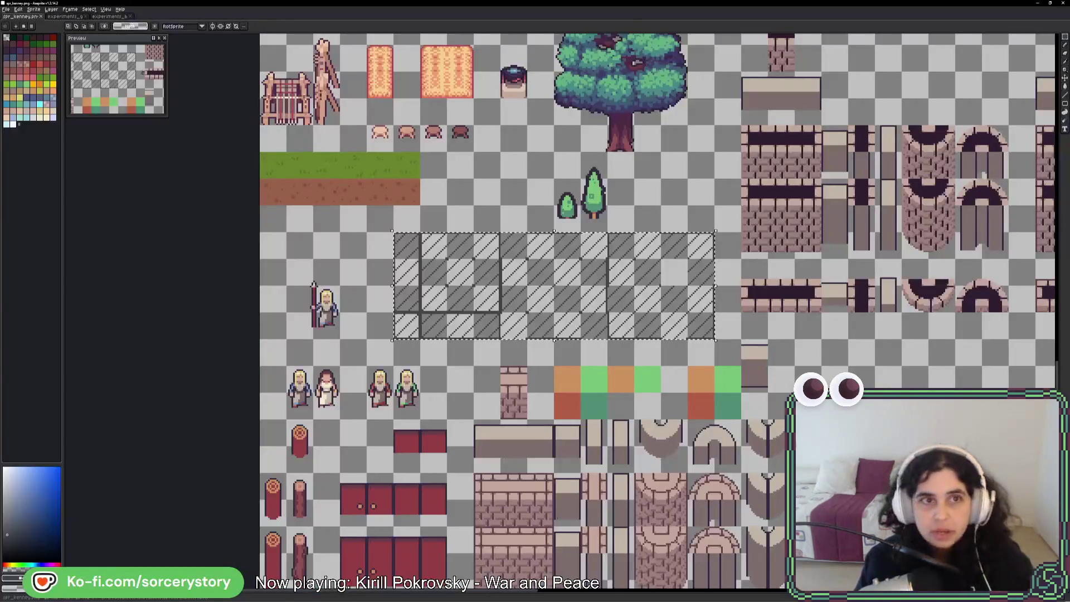
click(73, 22)
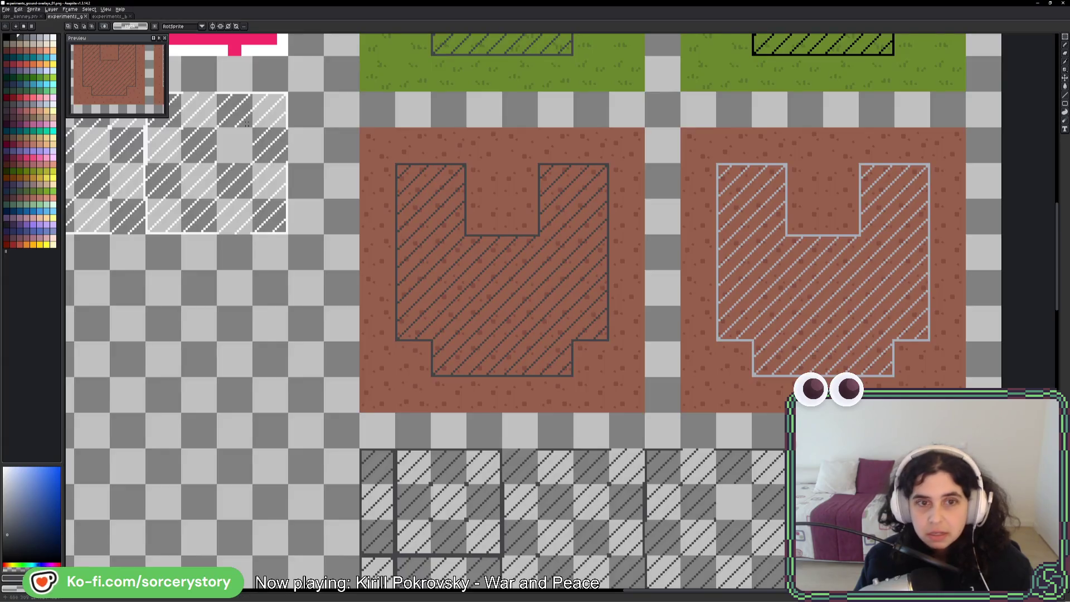
scroll(449, 228, down, 2)
scroll(449, 228, up, 2)
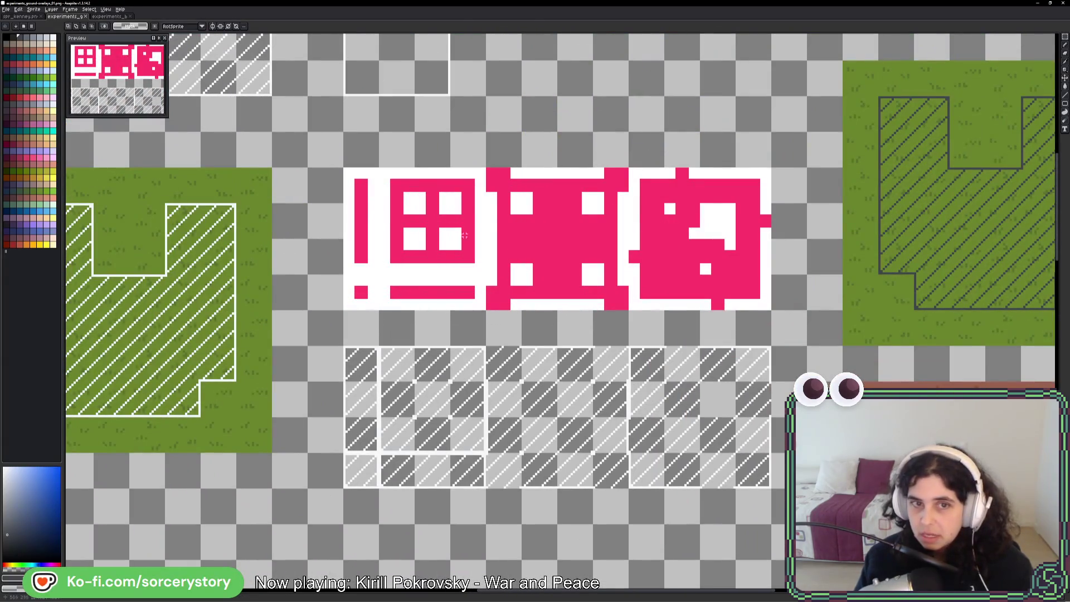
key(alt+Tab)
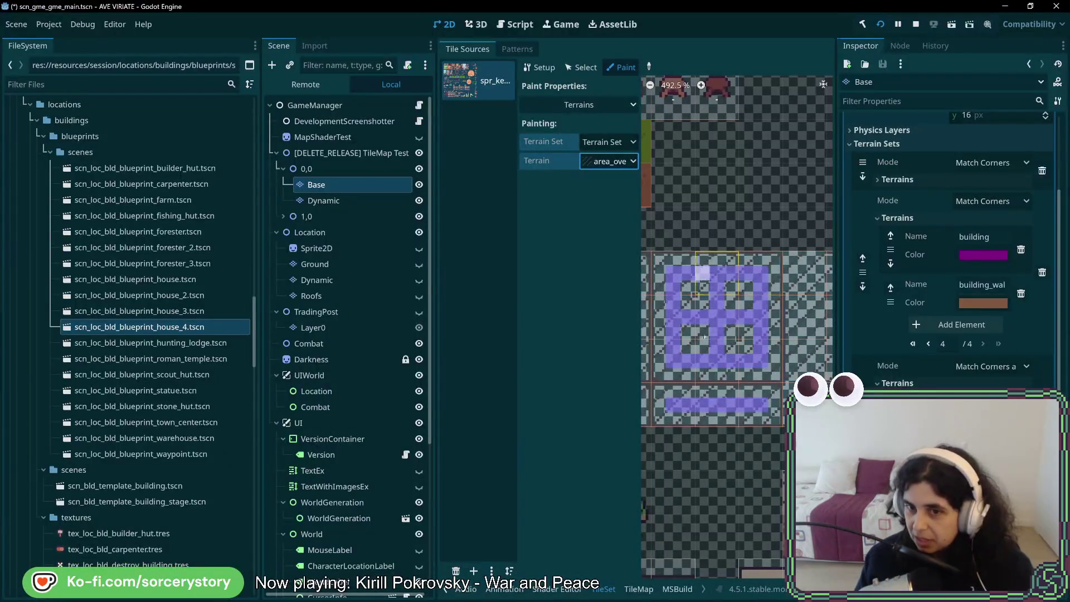
key(alt+Tab)
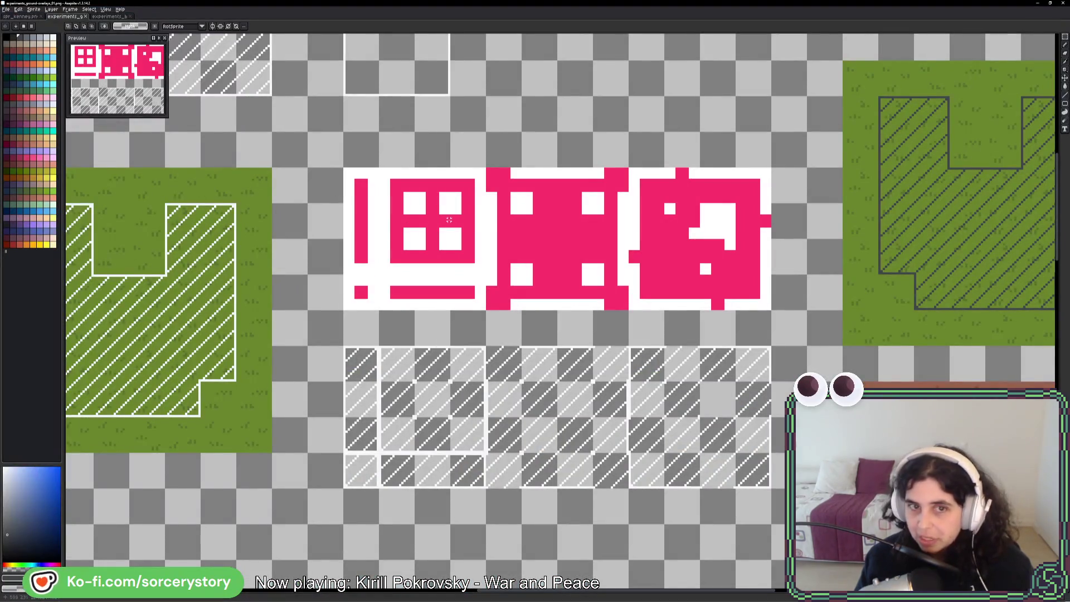
key(alt+Tab)
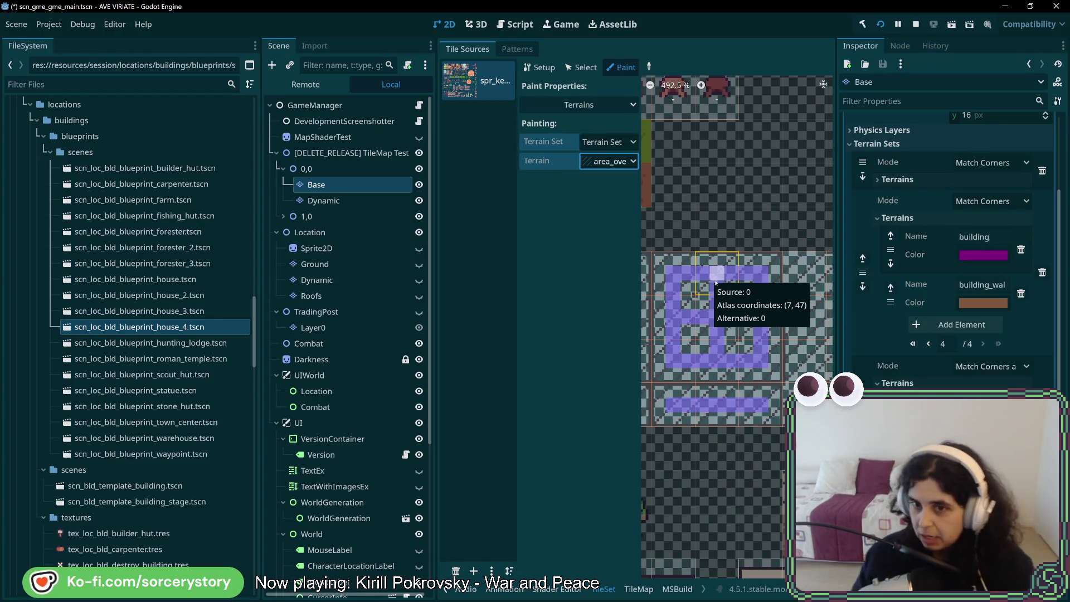
- Match the reference's plus-shaped corner marks on the overlay atlas's top corner tiles, checking against Aseprite
scroll(713, 301, down, 5)
key(alt+Tab)
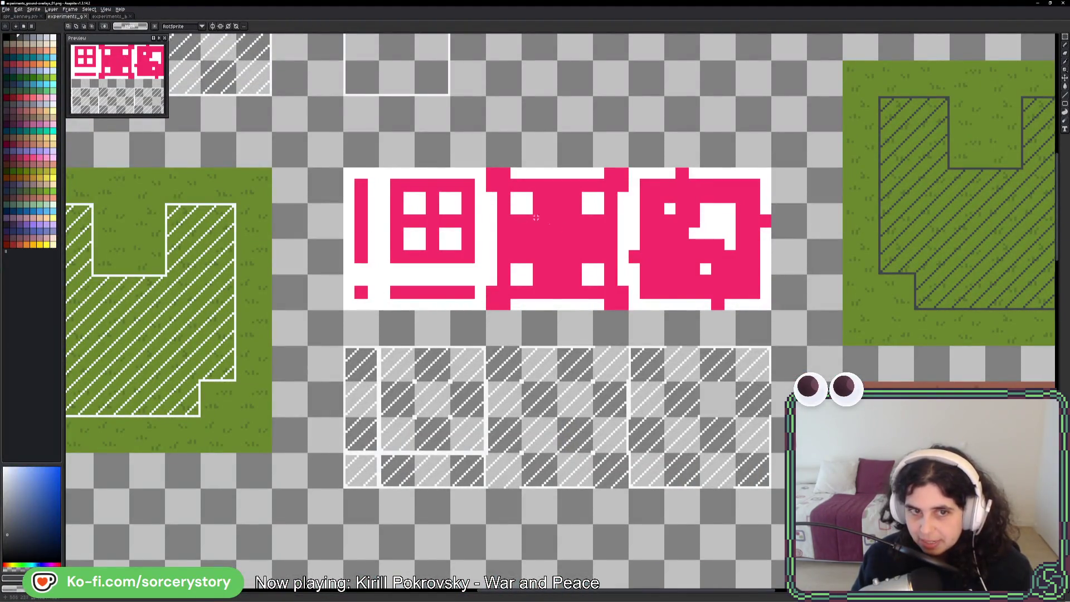
key(alt+Tab)
key(alt+Tab)
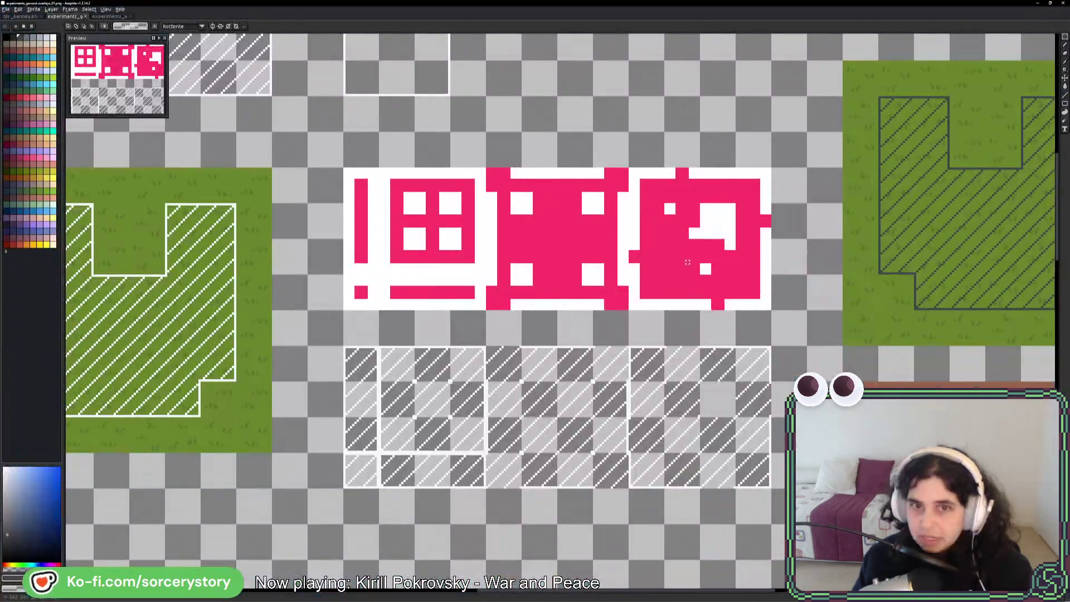
key(alt+Tab)
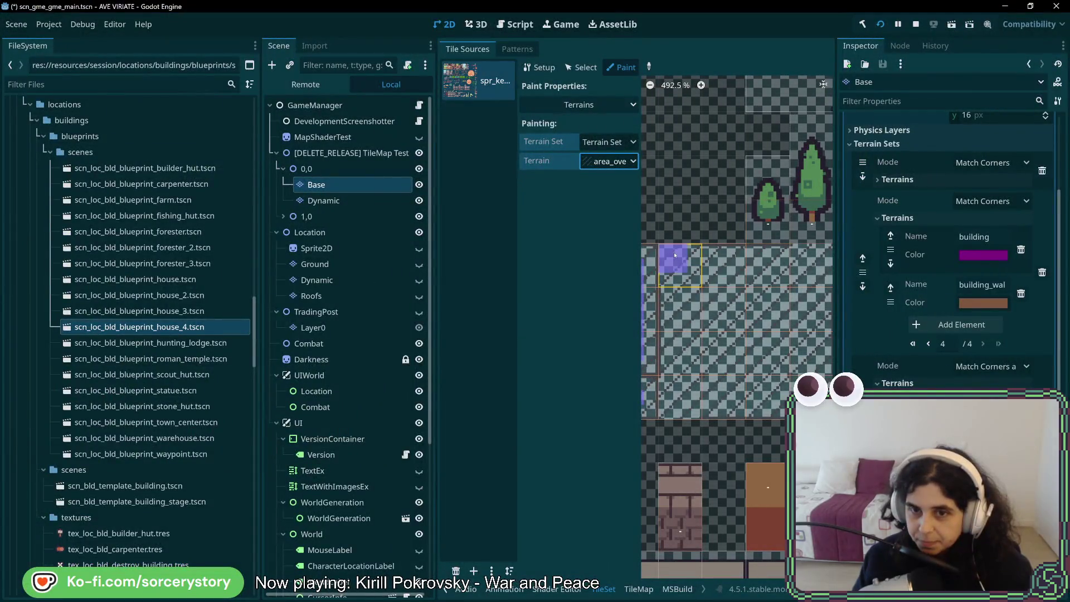
key(alt+Tab)
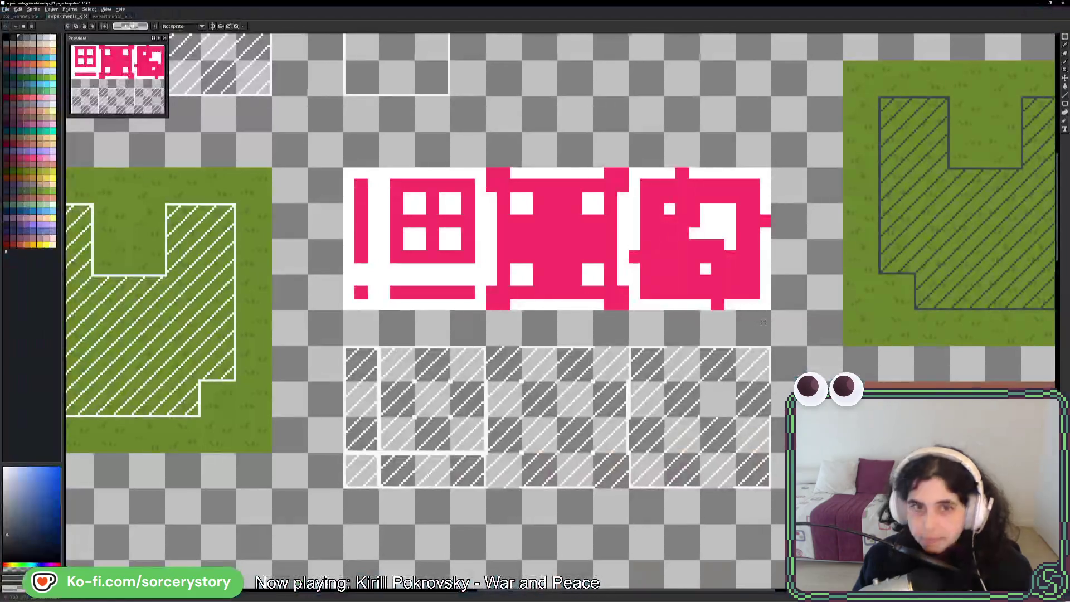
key(alt+Tab)
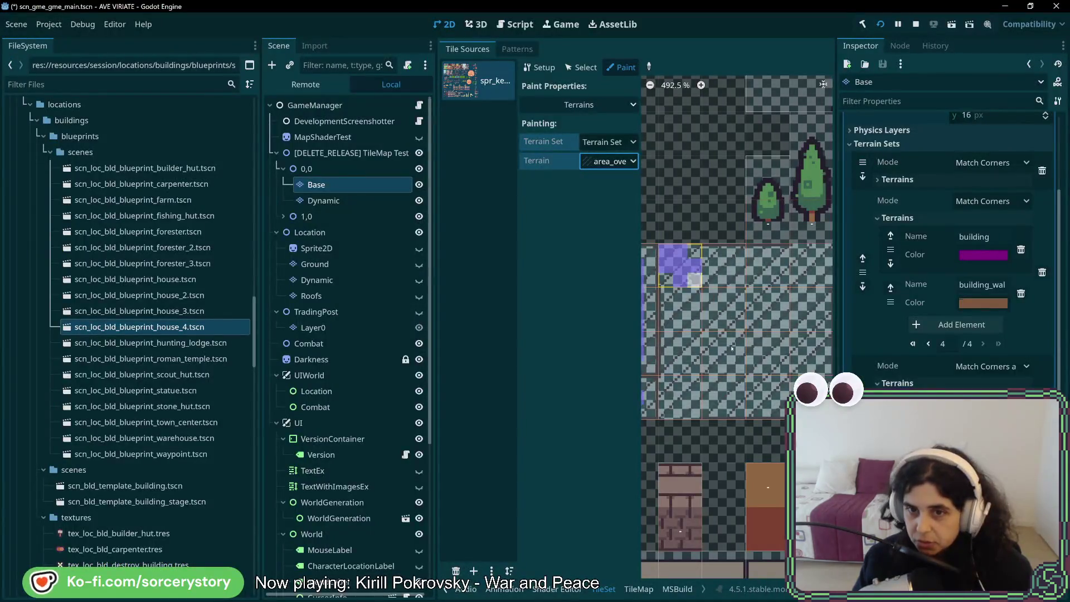
key(alt+Tab)
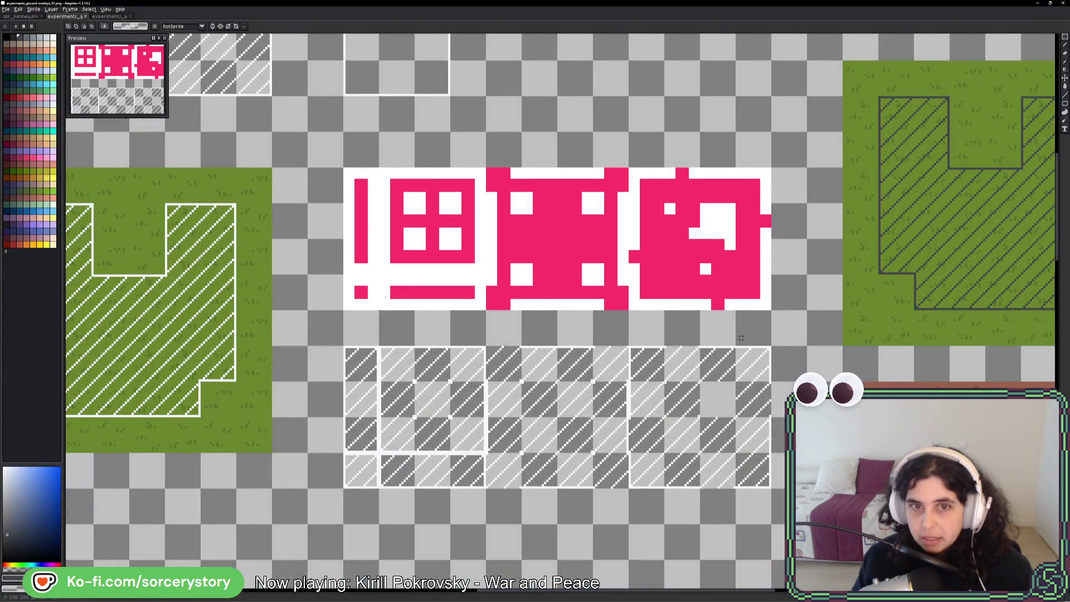
key(alt+Tab)
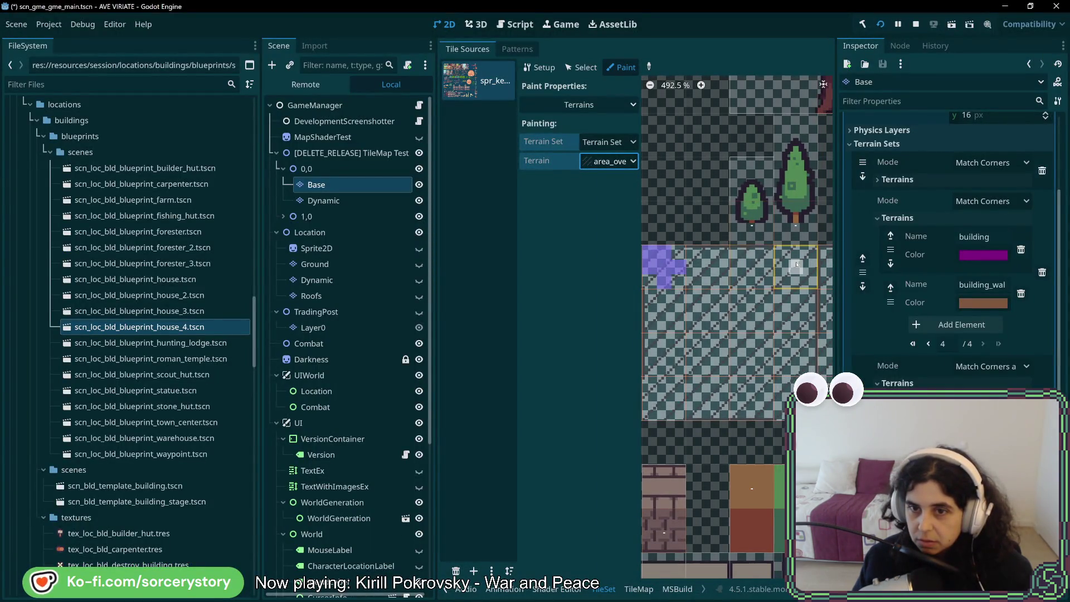
key(alt+Tab)
key(alt+Tab)
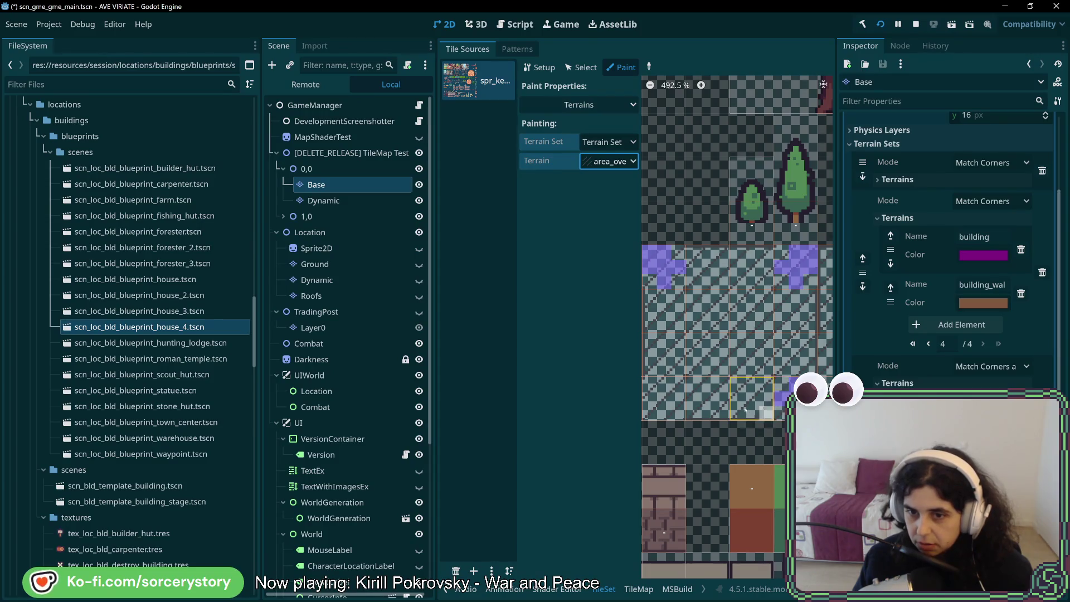
- Paint area-overlay terrain bits on the bottom-left overlay tiles, checking the Aseprite reference
click(664, 402)
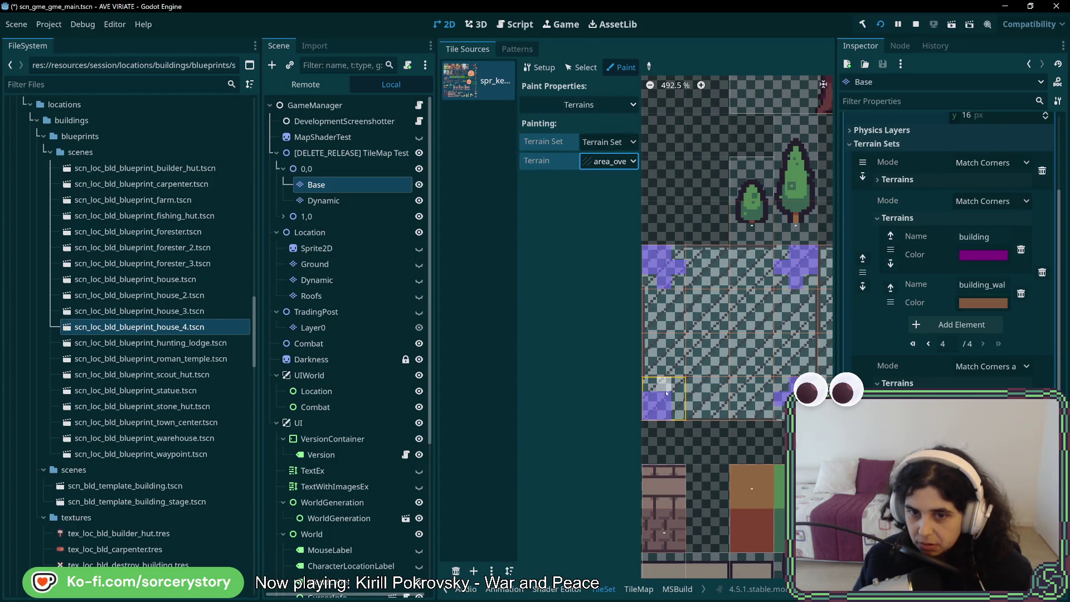
key(alt+Tab)
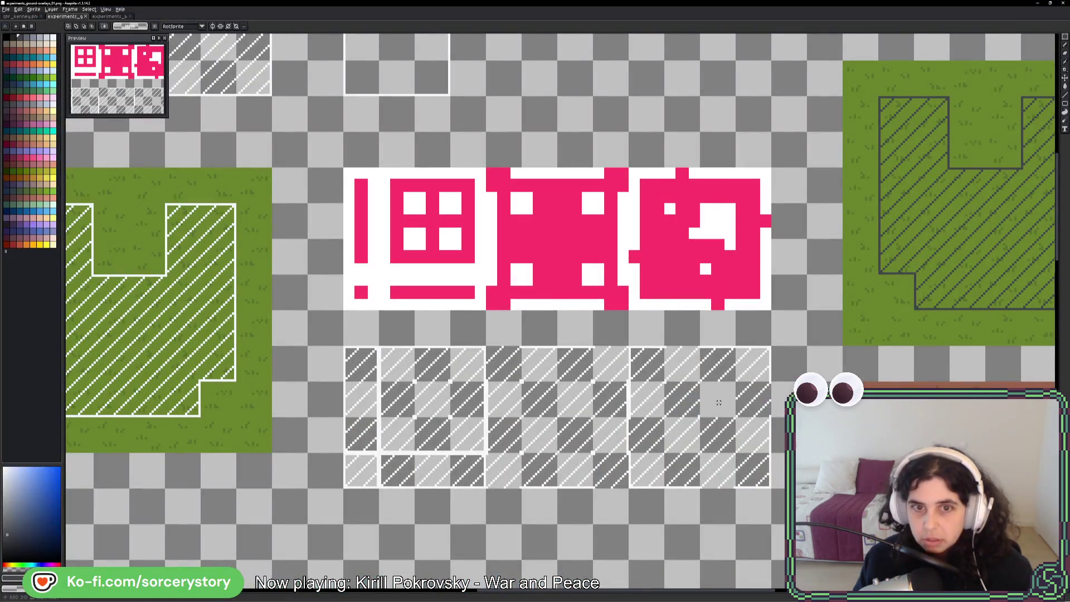
key(alt+Tab)
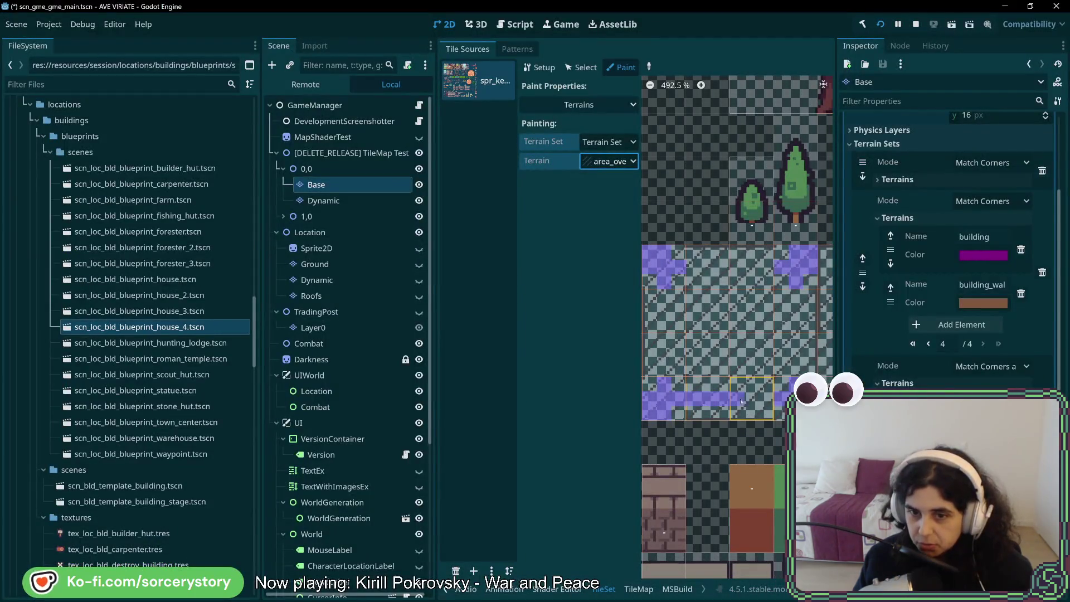
key(alt+Tab)
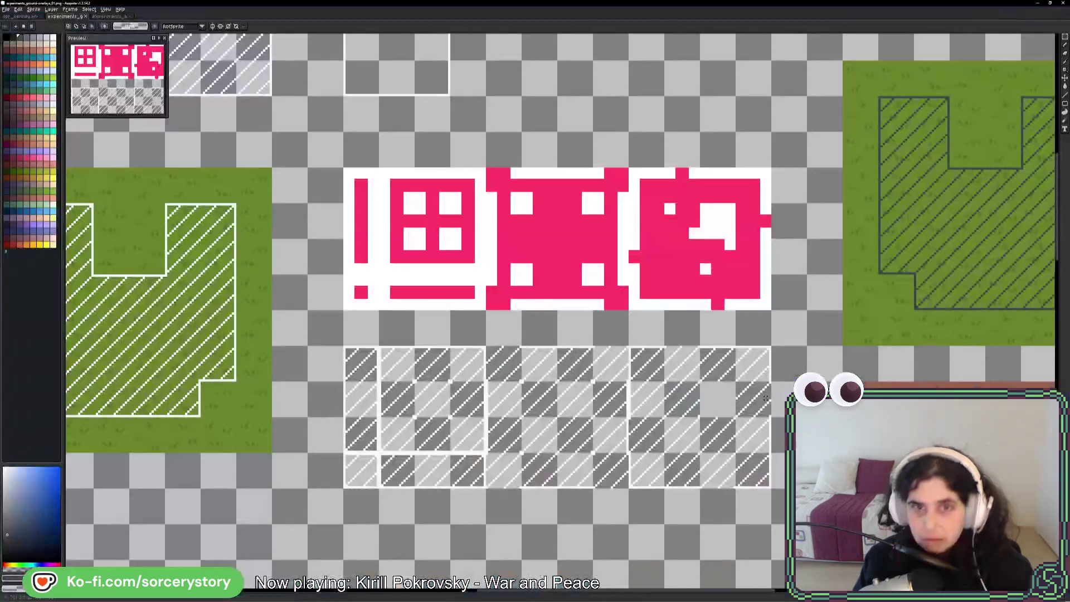
key(alt+Tab)
click(752, 384)
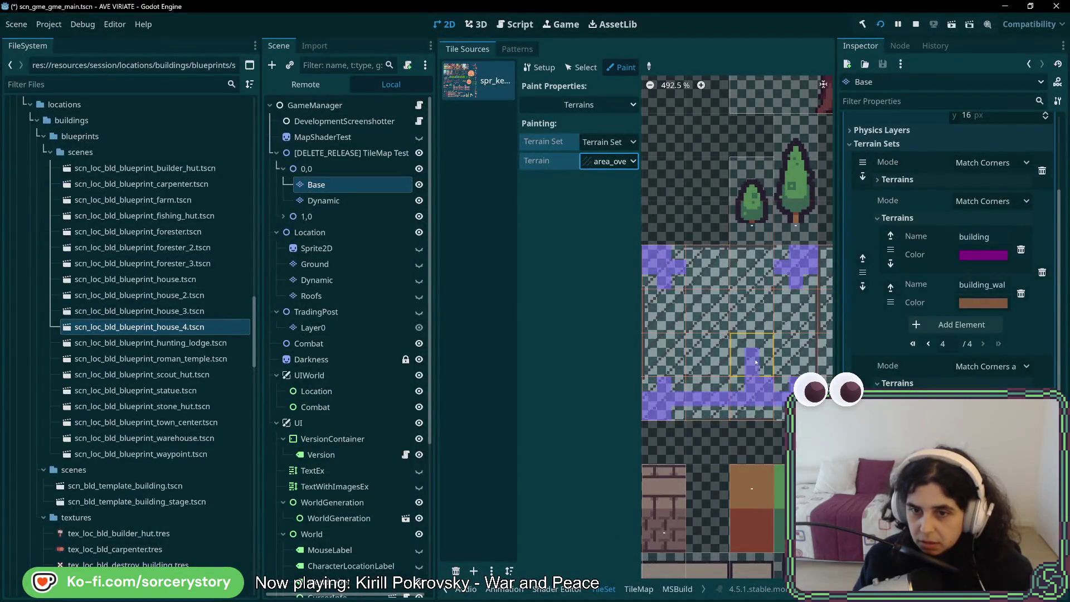
click(752, 369)
click(752, 355)
- Paint the area-overlay terrain across the ring- and bracket-shaped tiles and the adjacent block
mouse_move(762, 361)
mouse_down()
mouse_move(796, 355)
mouse_move(795, 369)
mouse_up()
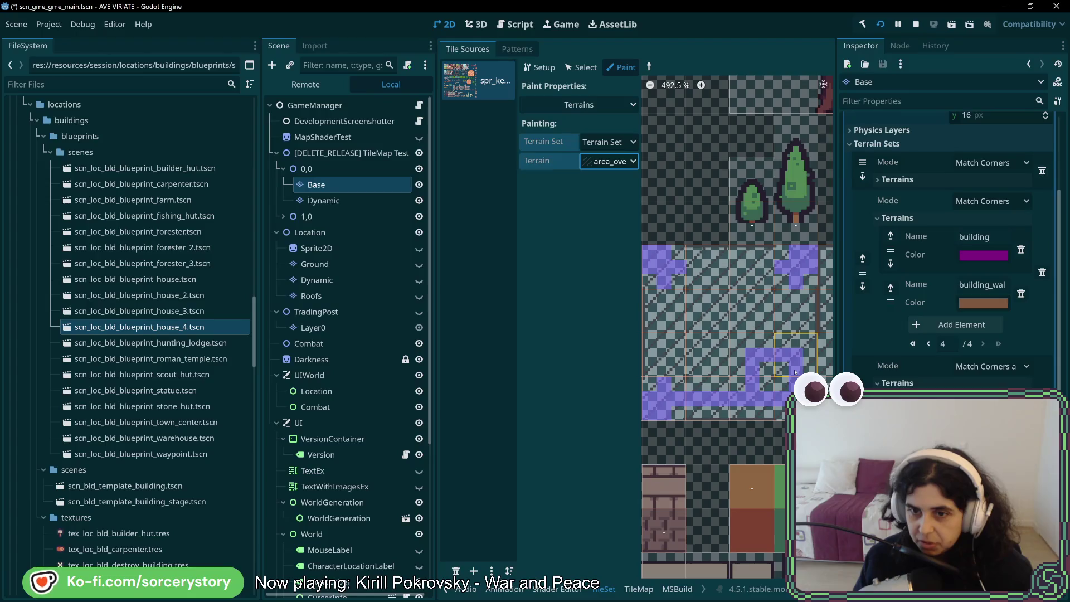
click(795, 310)
click(795, 297)
mouse_move(788, 310)
mouse_down()
mouse_move(752, 308)
mouse_move(753, 268)
mouse_move(767, 267)
mouse_up()
mouse_move(694, 268)
mouse_down()
mouse_move(708, 267)
mouse_move(713, 311)
mouse_move(672, 298)
mouse_up()
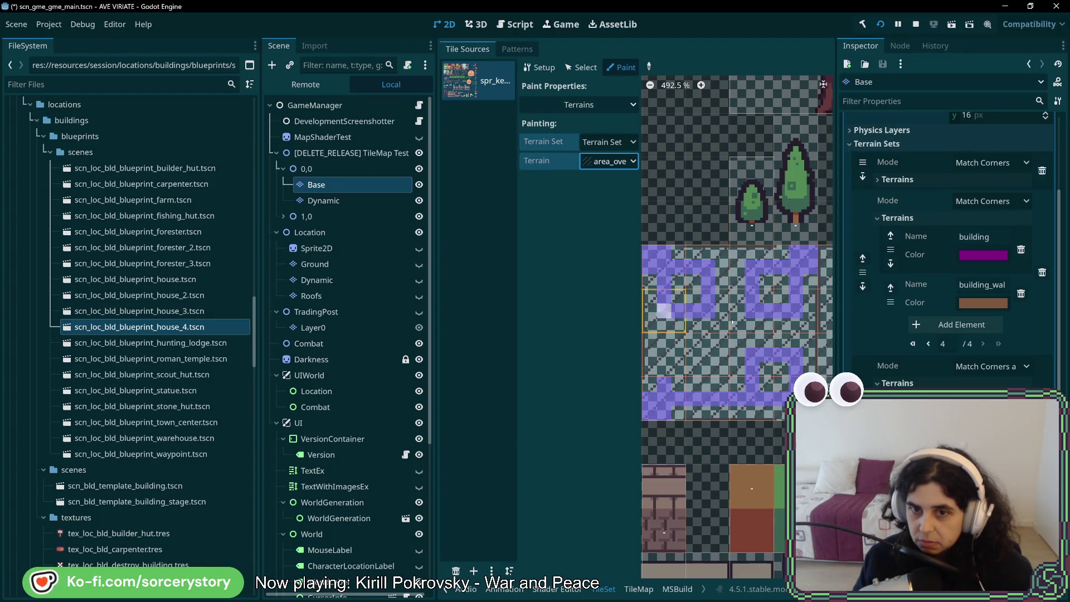
key(alt+Tab)
key(alt+Tab)
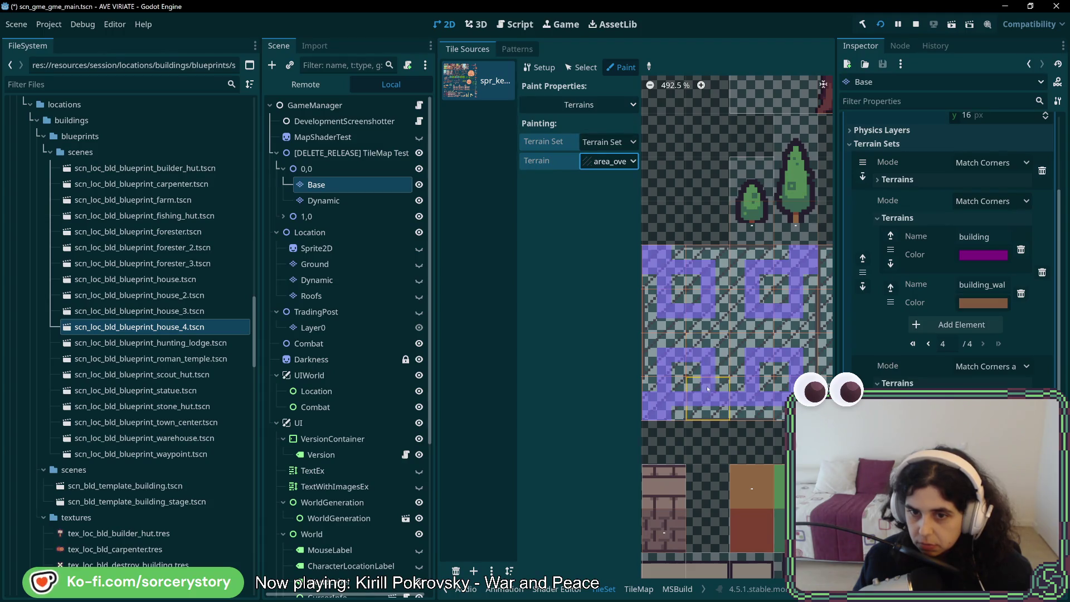
key(alt+Tab)
key(alt+Tab)
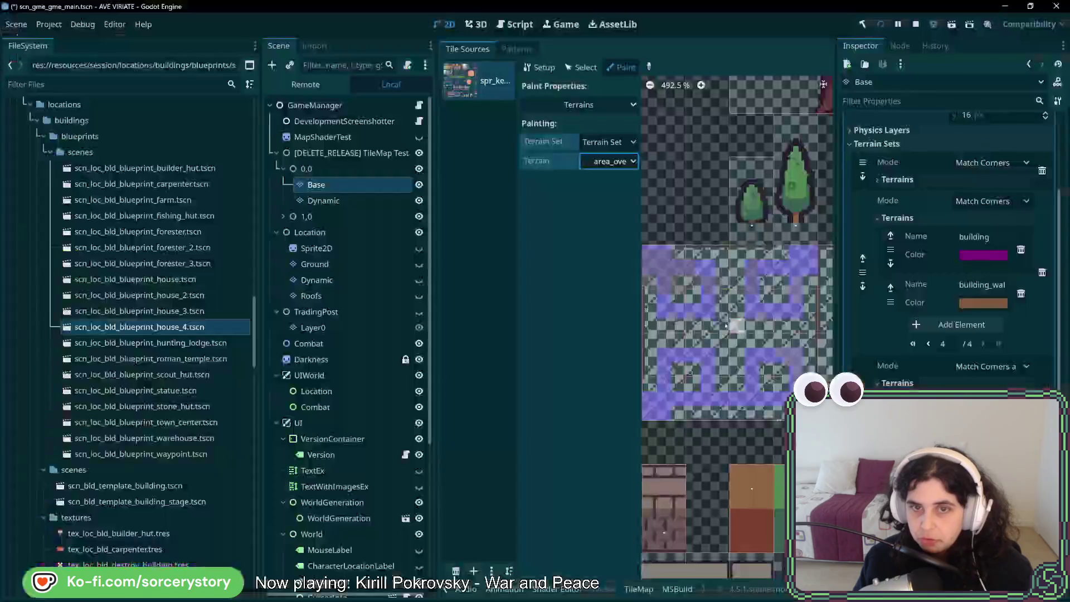
mouse_move(739, 302)
mouse_down()
mouse_move(746, 312)
mouse_move(707, 346)
mouse_move(752, 385)
mouse_move(716, 335)
mouse_move(665, 315)
mouse_move(688, 326)
mouse_move(649, 357)
mouse_move(785, 326)
mouse_move(774, 345)
mouse_up()
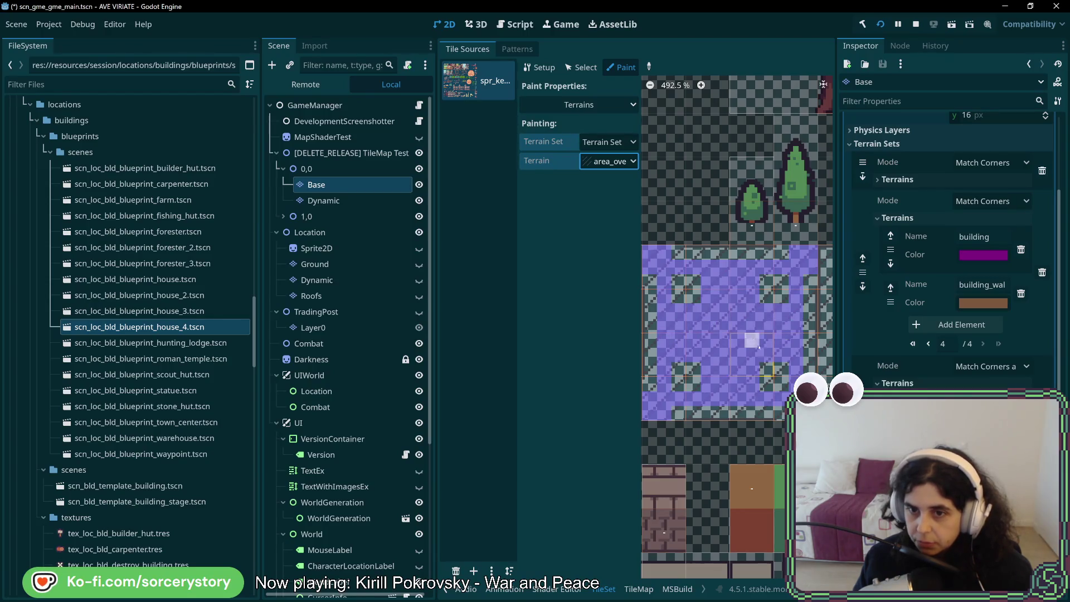
scroll(757, 346, right, 5)
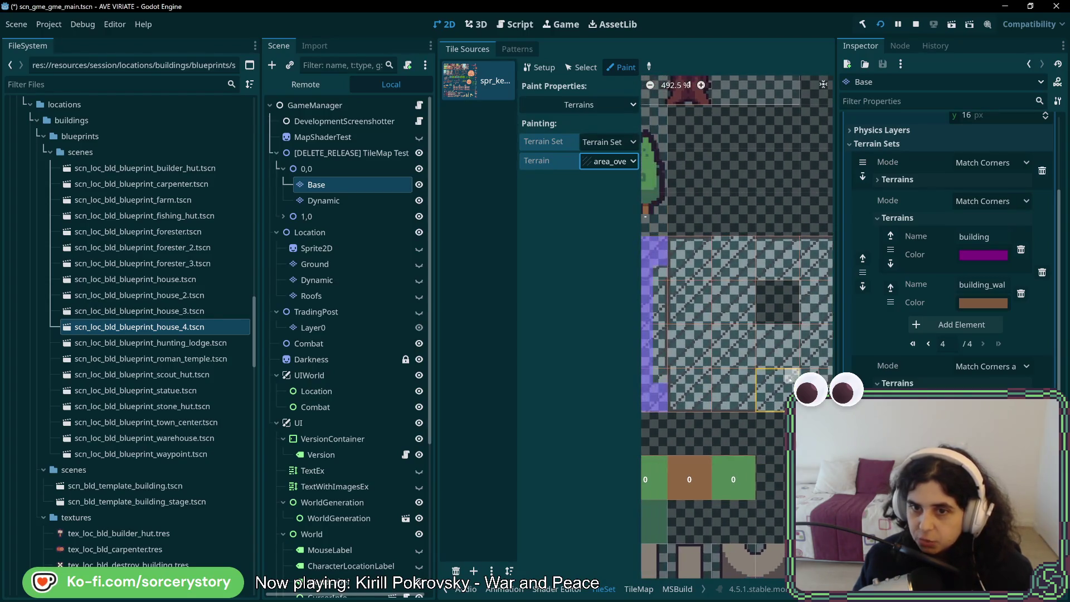
scroll(790, 376, right, 1)
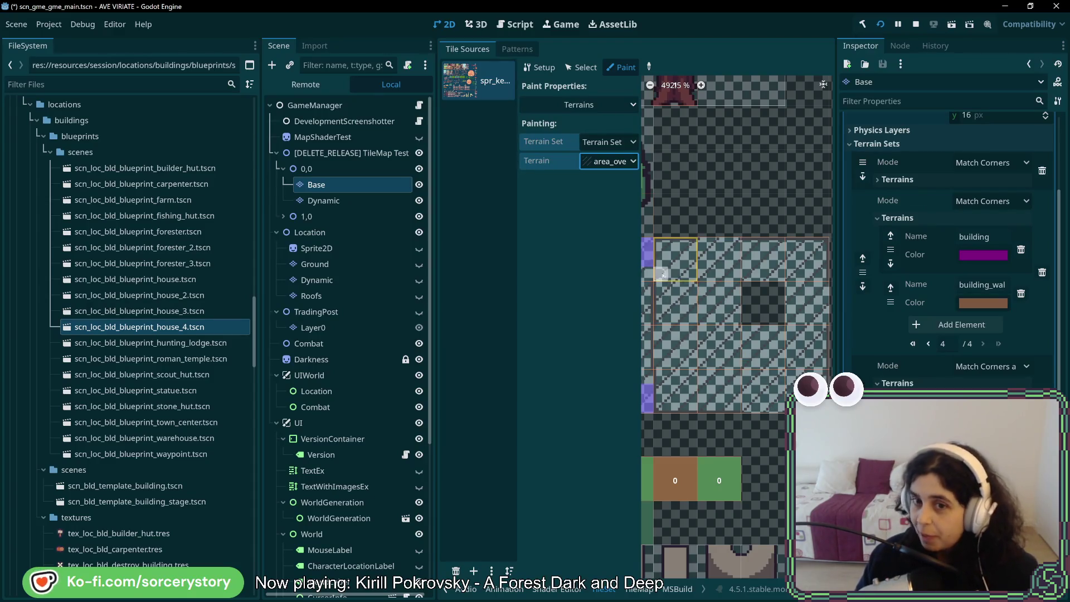
scroll(662, 273, down, 5)
scroll(801, 345, up, 1)
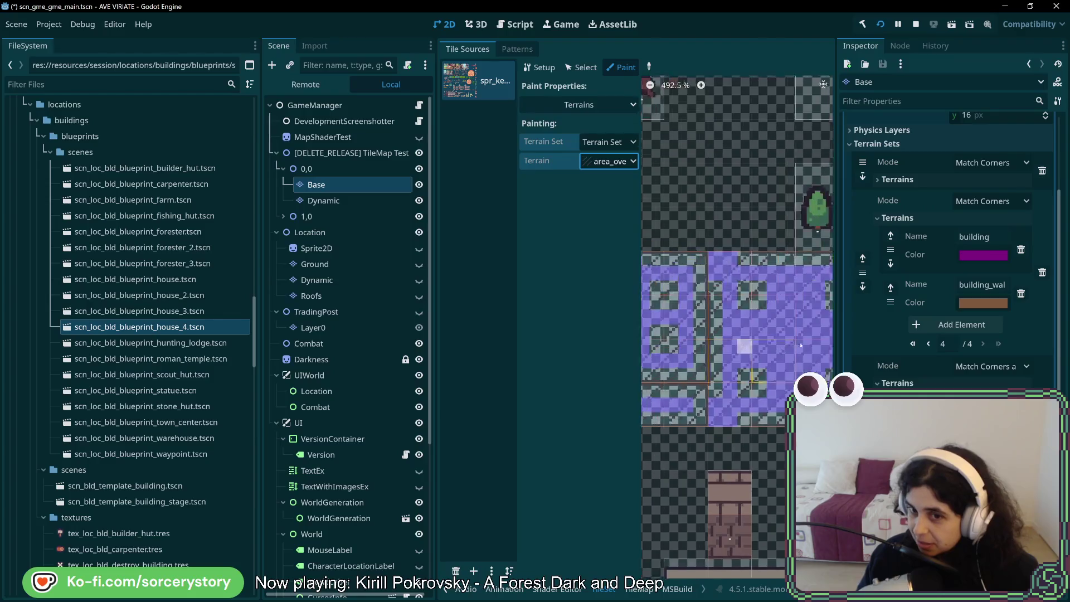
scroll(801, 345, up, 2)
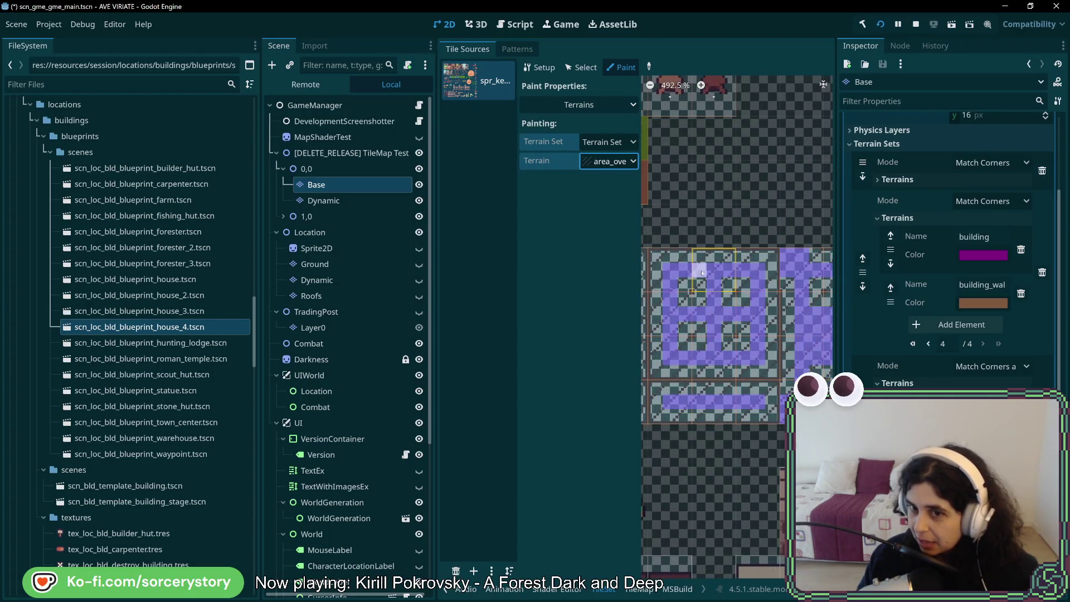
scroll(800, 332, left, 3)
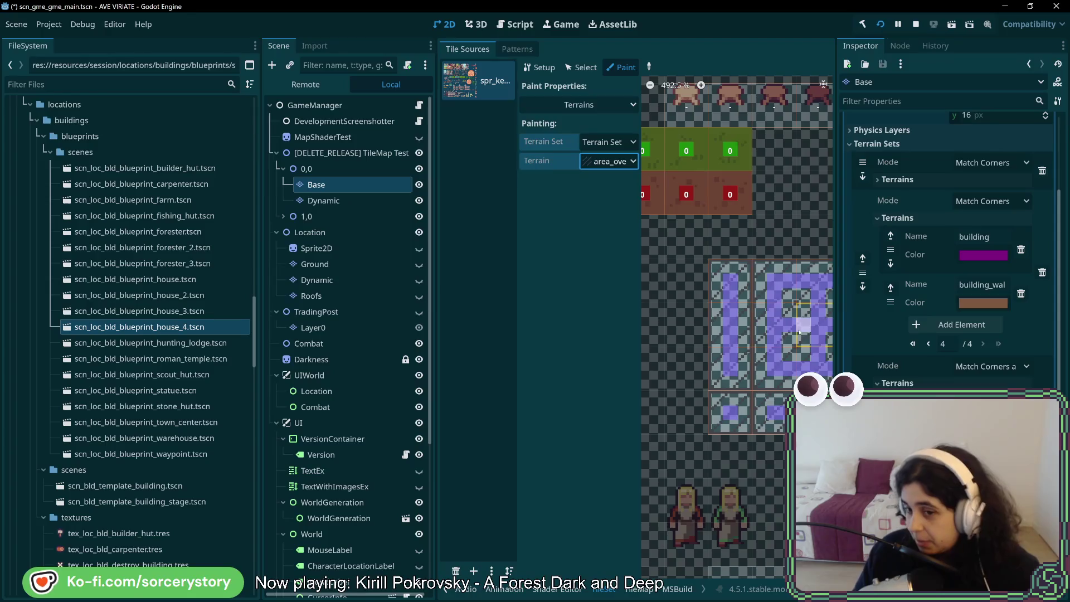
scroll(799, 333, right, 2)
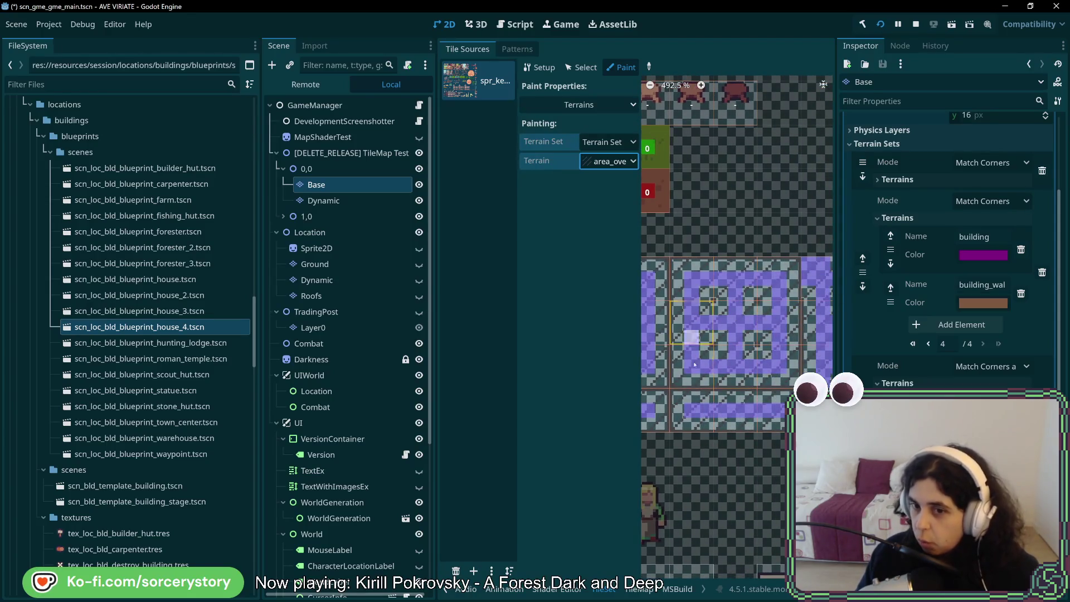
scroll(780, 279, down, 3)
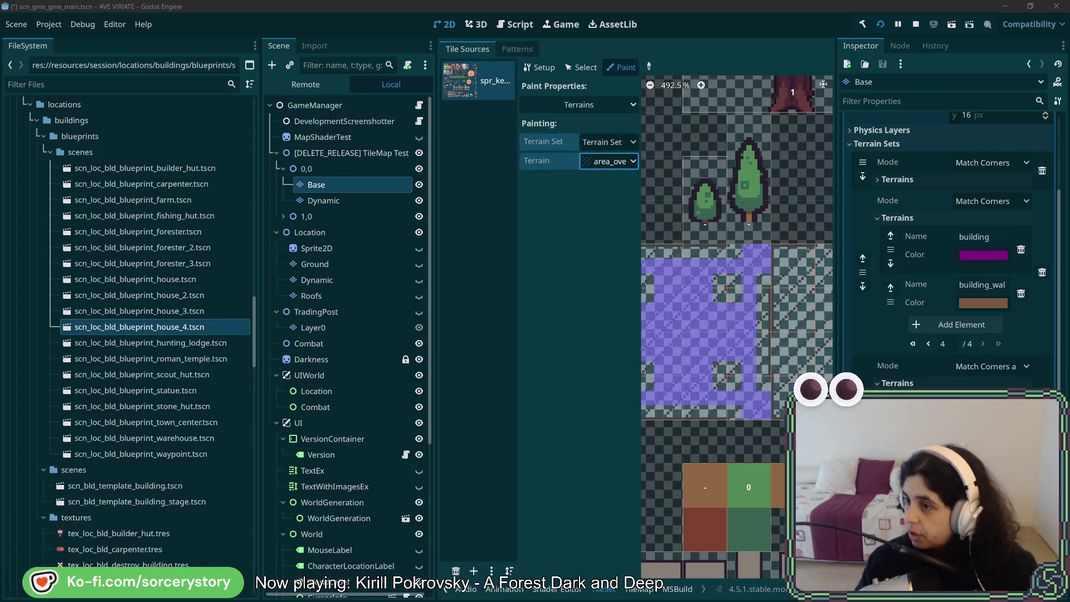
- In Aseprite, marquee-select the hatched U shape's left column, right column, middle and bottom block
key(alt+Tab)
drag(372, 393, 214, 95)
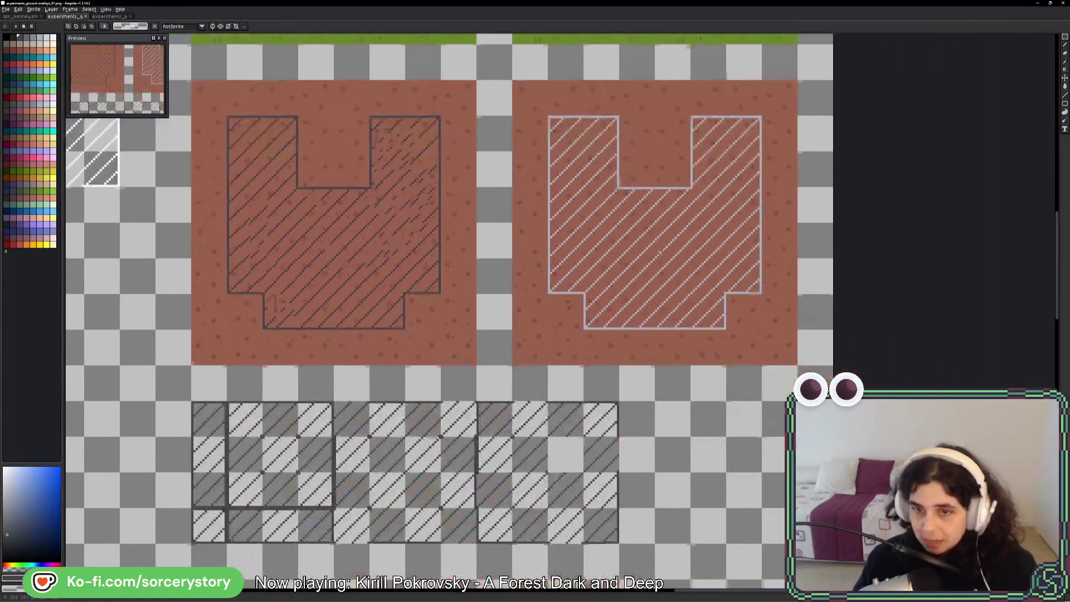
drag(459, 288, 623, 444)
scroll(561, 132, up, 5)
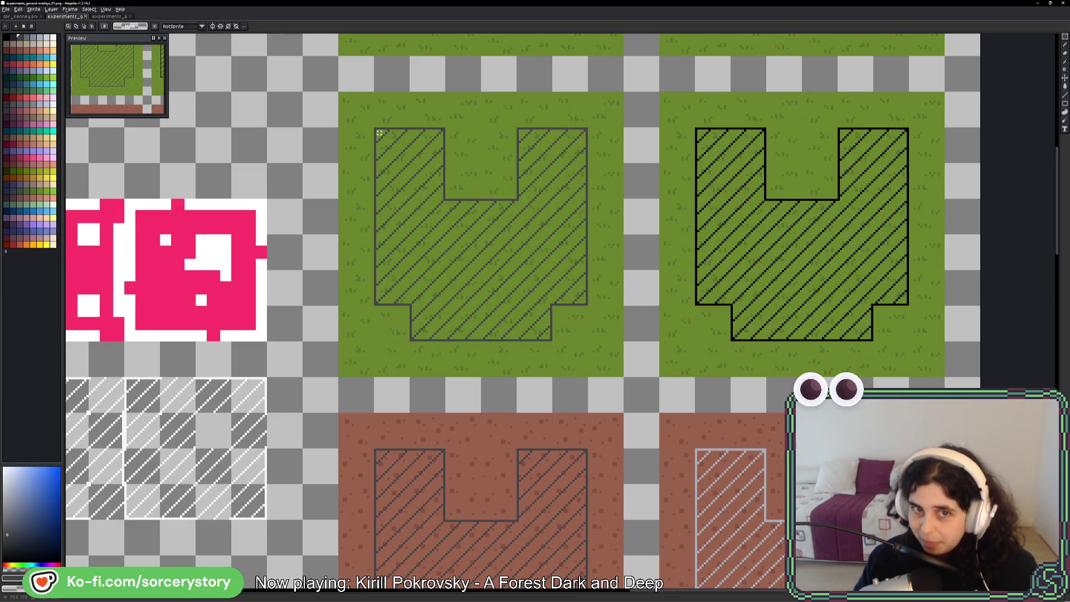
drag(374, 129, 446, 306)
mouse_move(518, 128)
mouse_down()
mouse_move(549, 159)
mouse_move(588, 305)
mouse_up()
mouse_move(446, 198)
mouse_down()
mouse_move(479, 237)
mouse_move(517, 341)
mouse_up()
drag(551, 306, 410, 341)
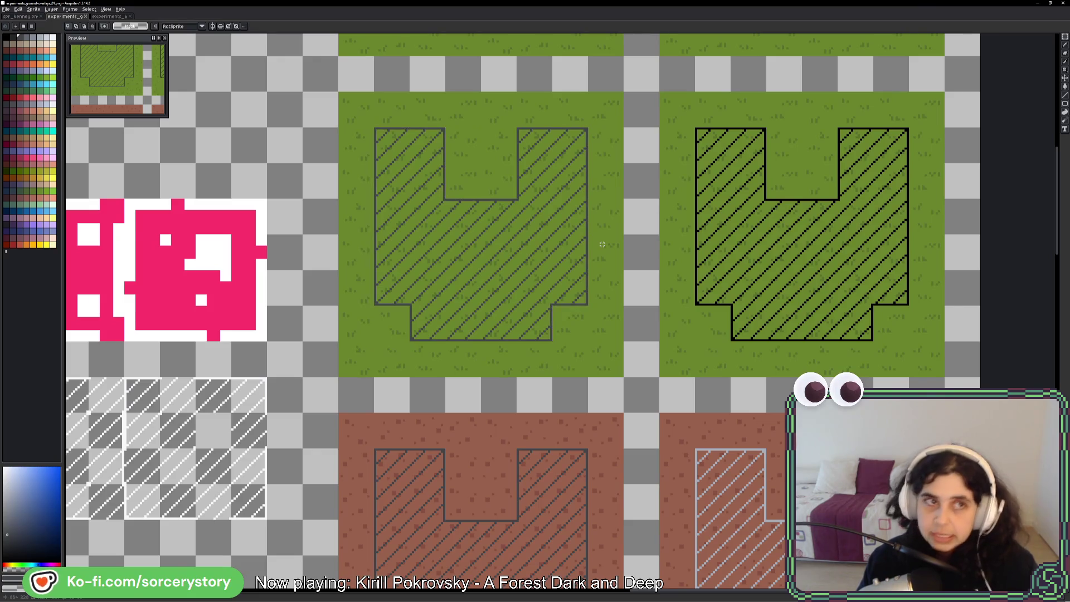
key(alt+Tab)
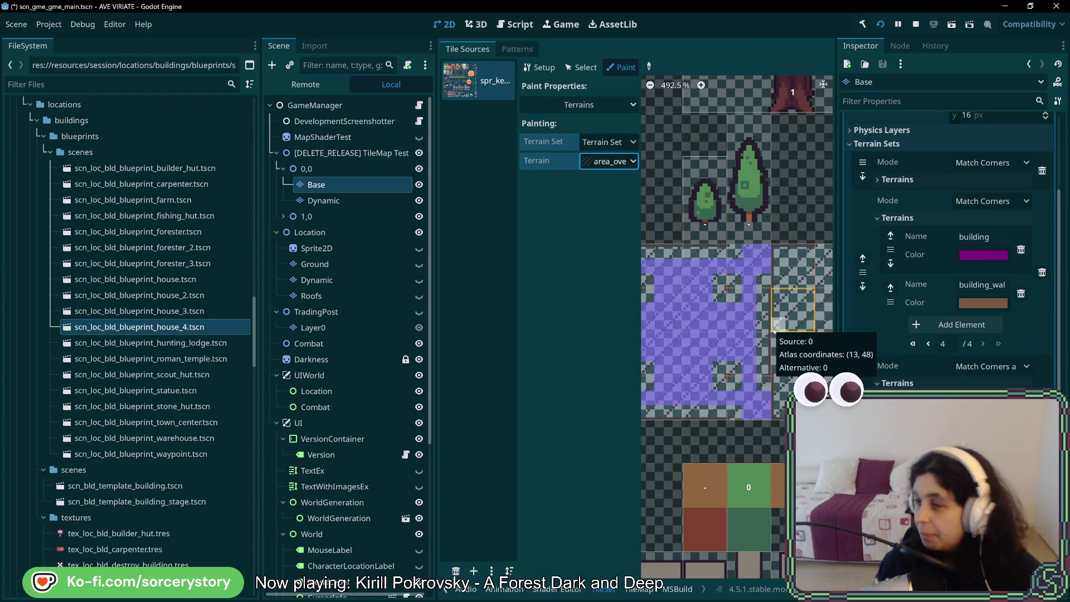
- Paint overlay terrain into a tile's centre and a bit on the lower-right tile
scroll(775, 332, down, 2)
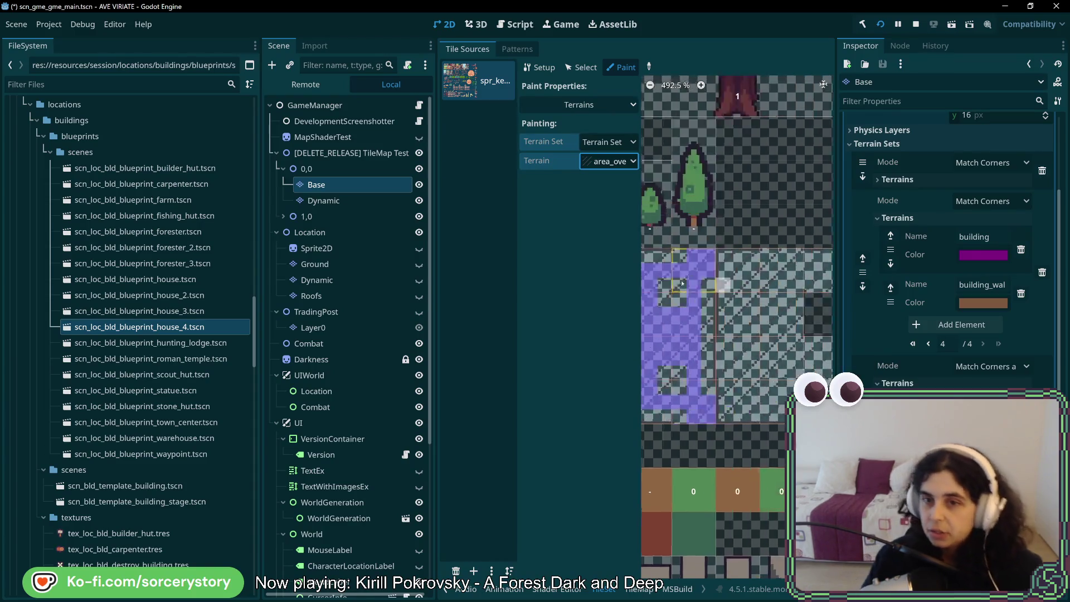
key(alt+Tab)
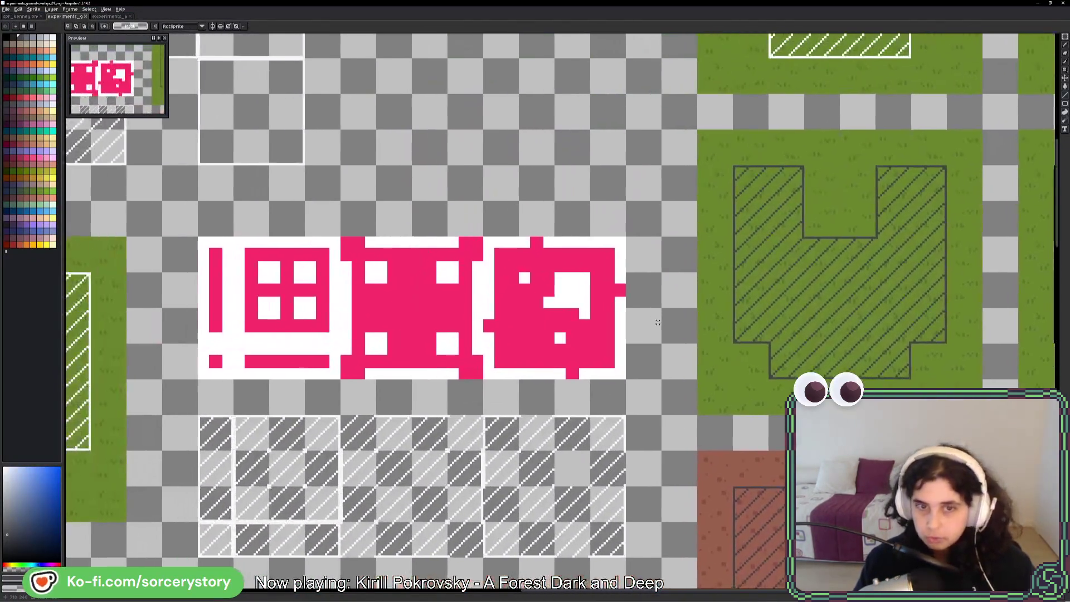
key(alt+Tab)
click(699, 278)
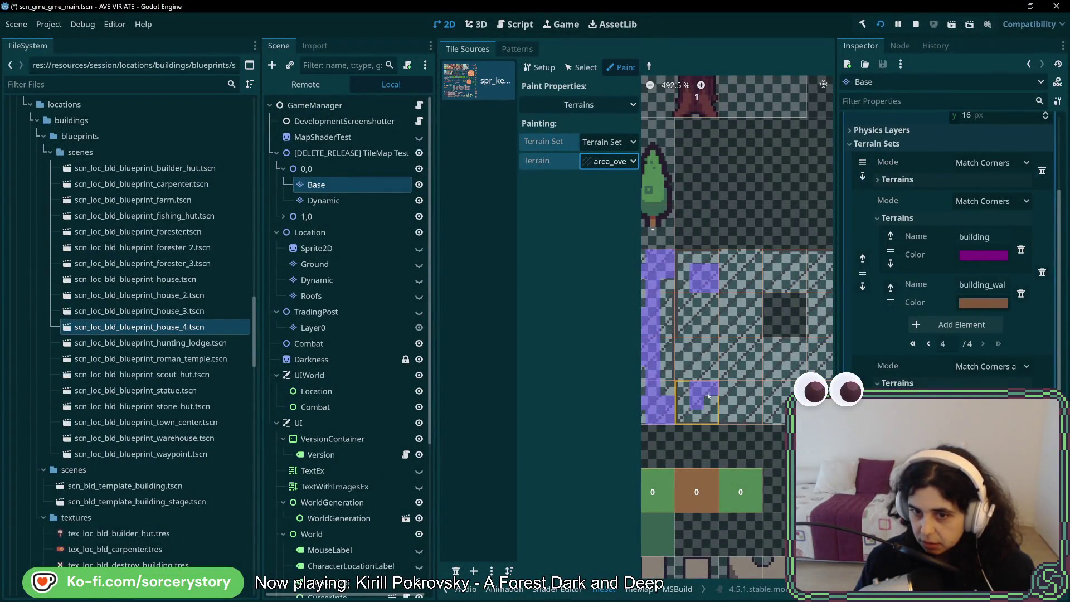
scroll(747, 391, right, 2)
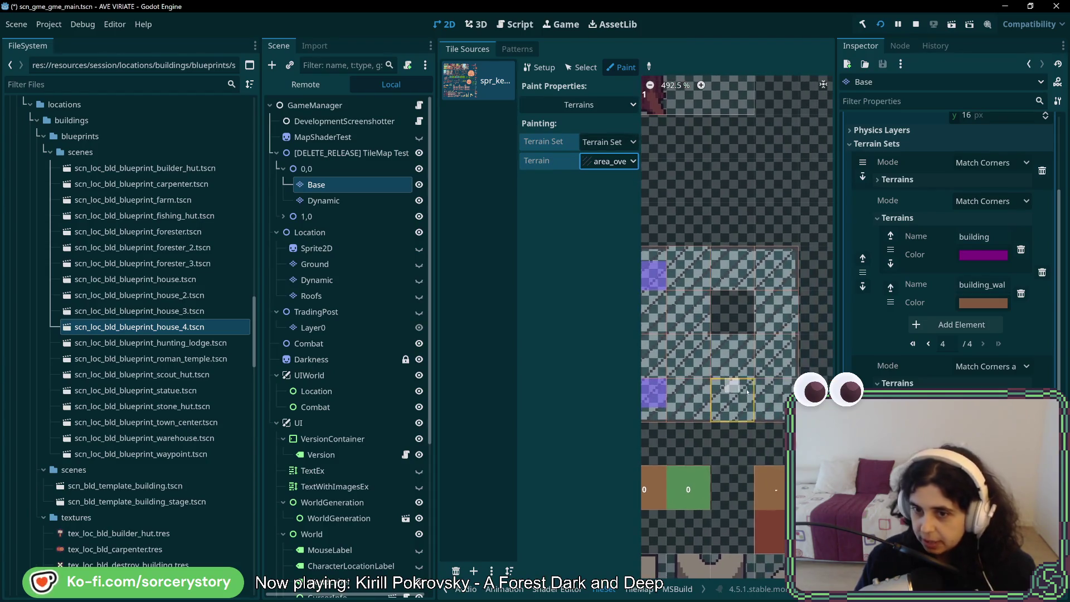
click(768, 391)
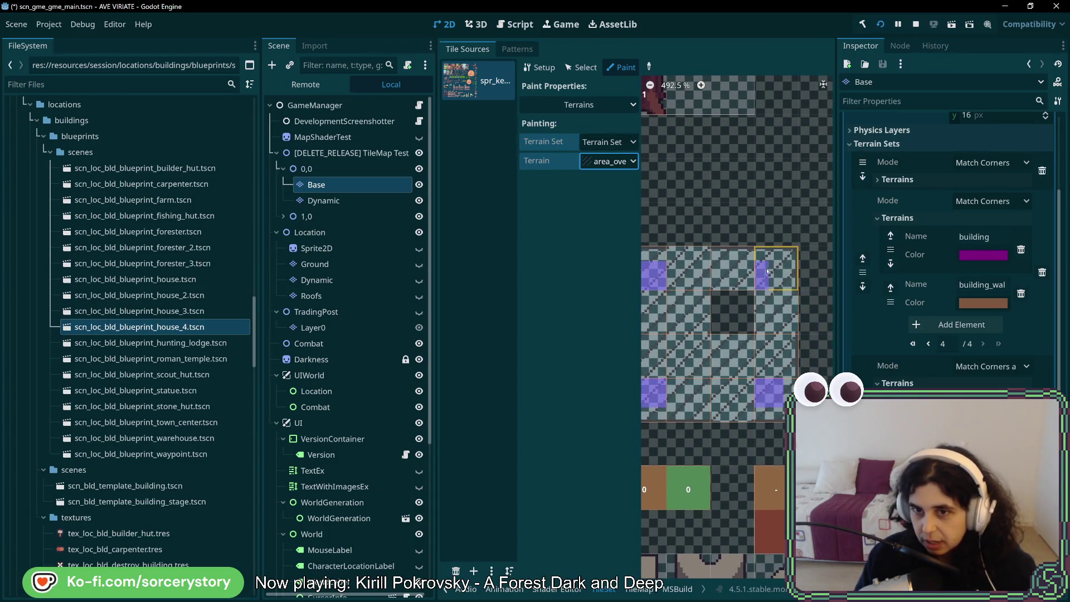
- Paint the top row of overlay tiles with the area-overlay terrain
key(alt+Tab)
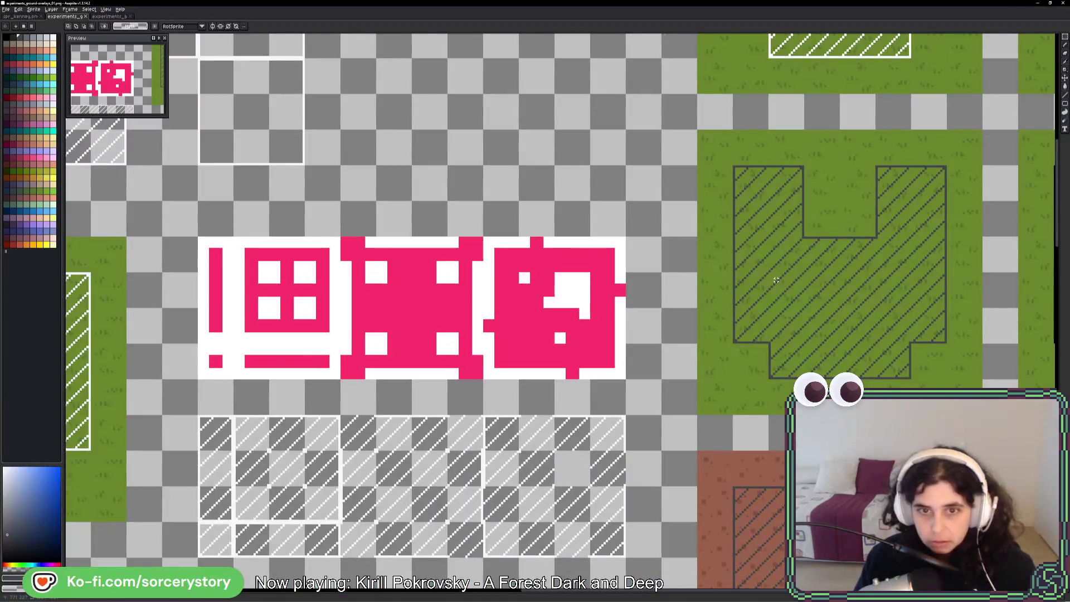
key(alt+Tab)
mouse_move(775, 267)
mouse_down()
mouse_move(674, 279)
mouse_move(749, 285)
mouse_move(763, 353)
mouse_move(780, 312)
mouse_move(768, 390)
mouse_move(671, 396)
mouse_move(746, 400)
mouse_move(671, 388)
mouse_move(694, 362)
mouse_move(692, 308)
mouse_up()
scroll(700, 382, left, 2)
- Fill most of a tile plus its bottom-right corner bits, matching the pink reference tile
key(alt+Tab)
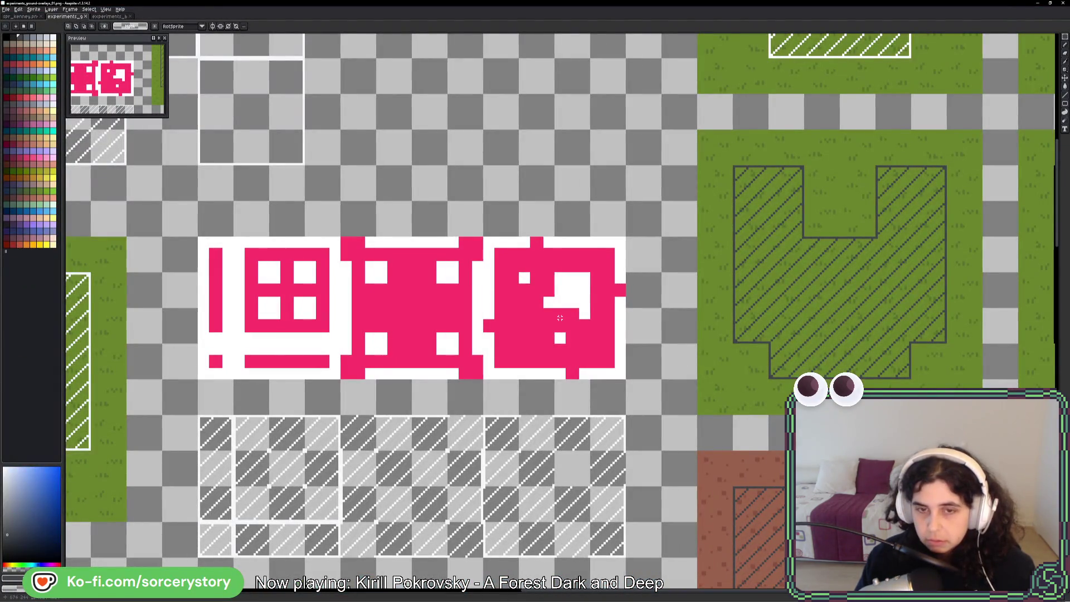
drag(518, 271, 569, 330)
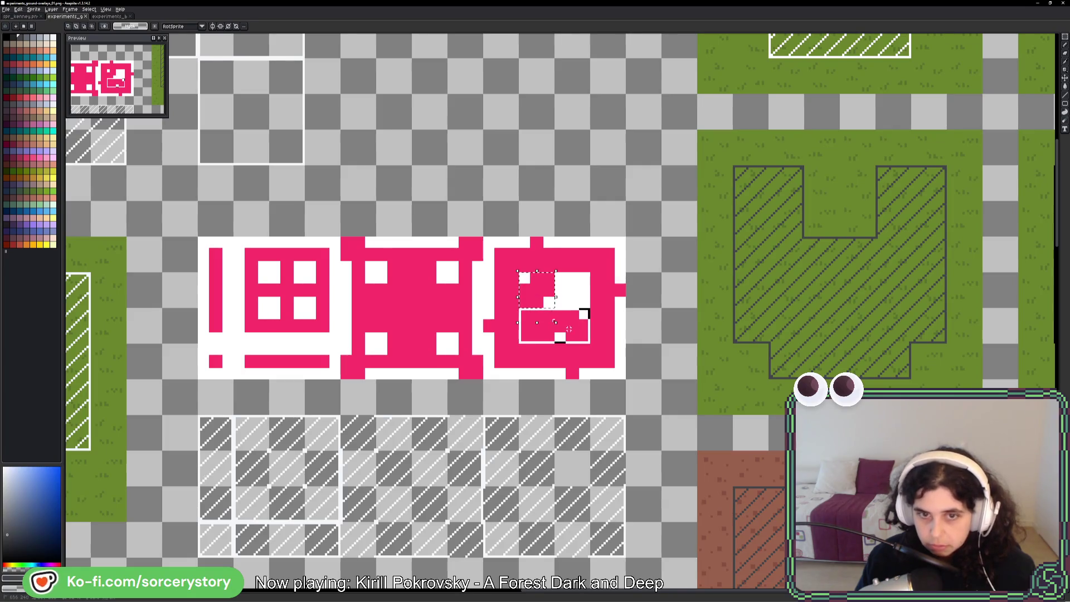
key(alt+Tab)
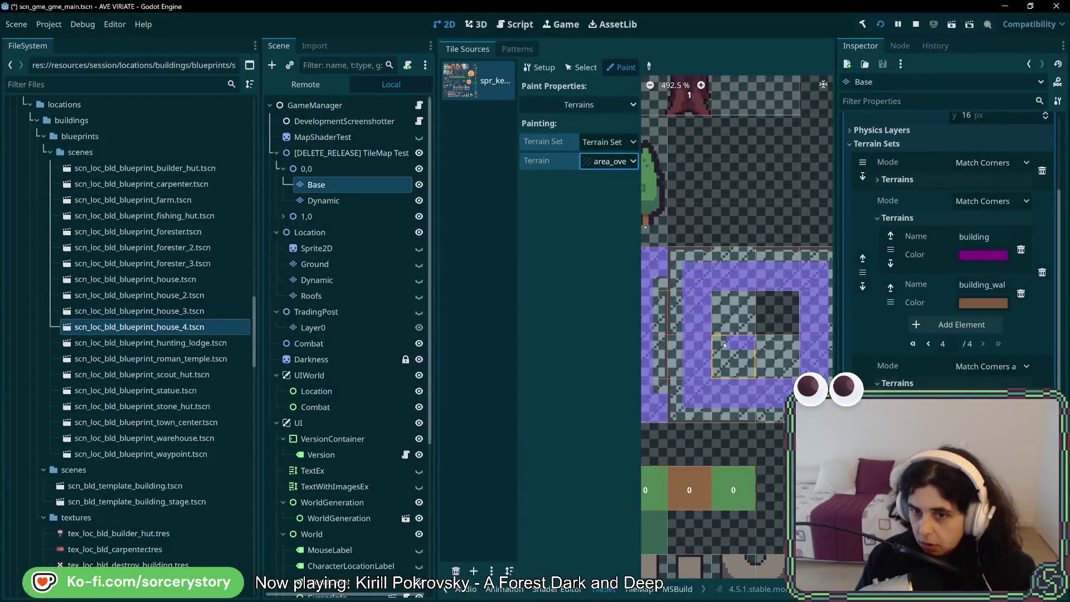
key(alt+Tab)
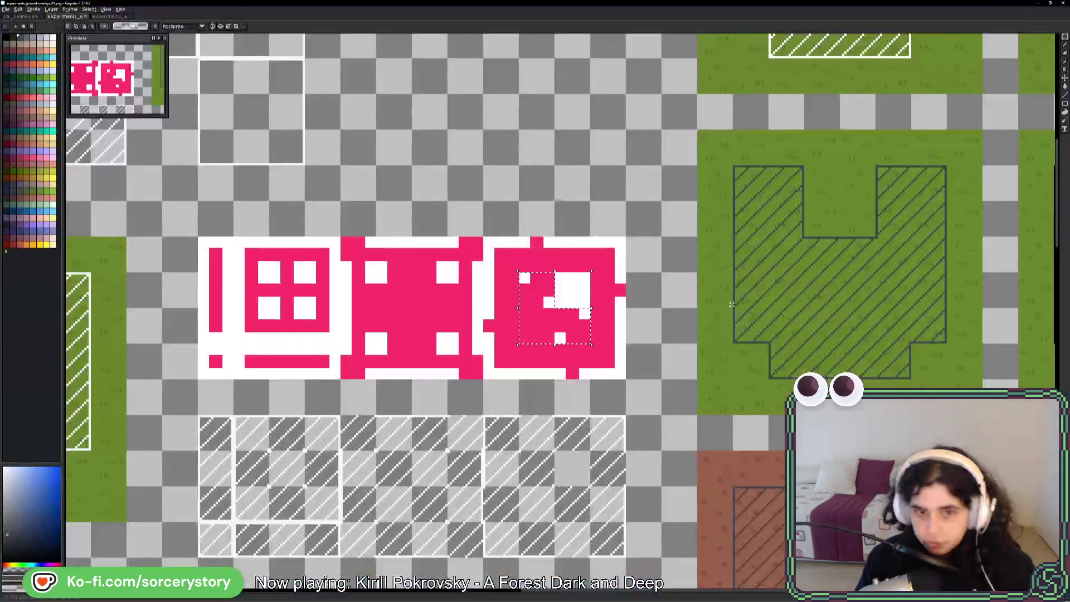
key(alt+Tab)
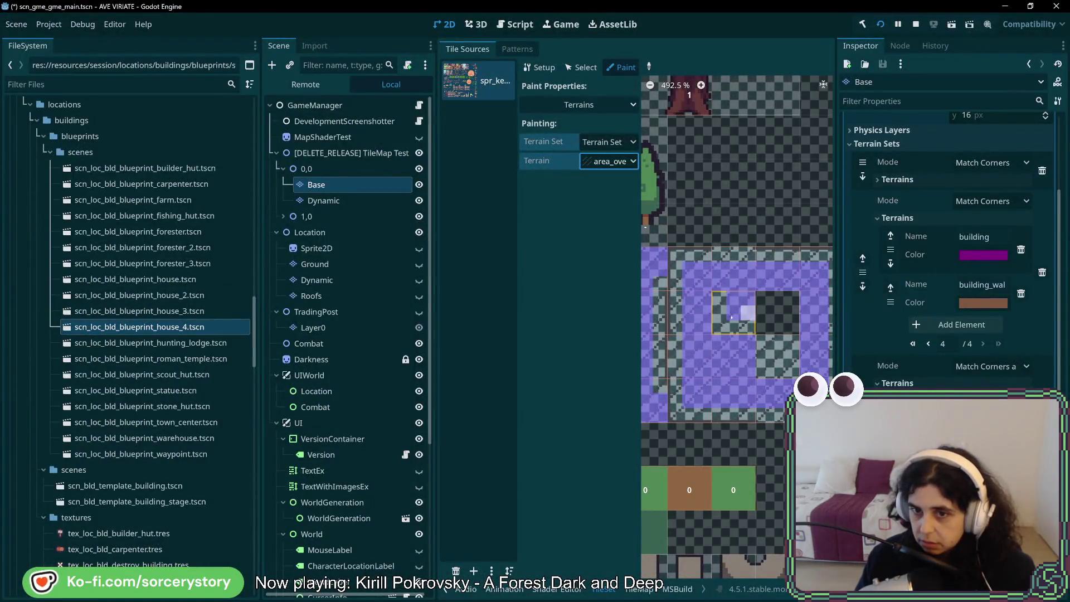
mouse_move(731, 317)
mouse_down()
mouse_move(724, 326)
mouse_move(740, 329)
mouse_up()
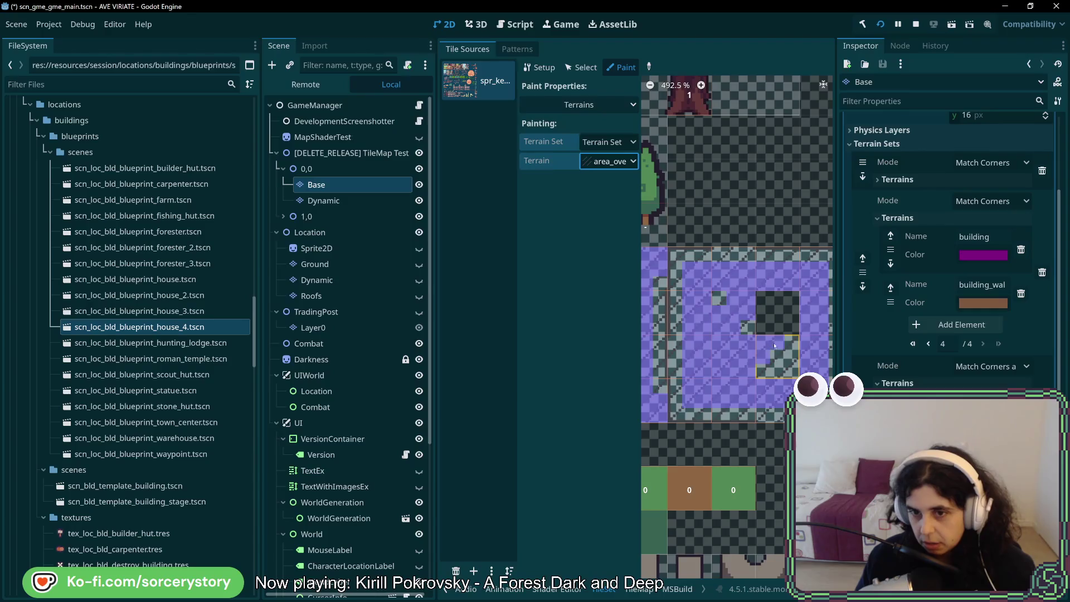
click(784, 368)
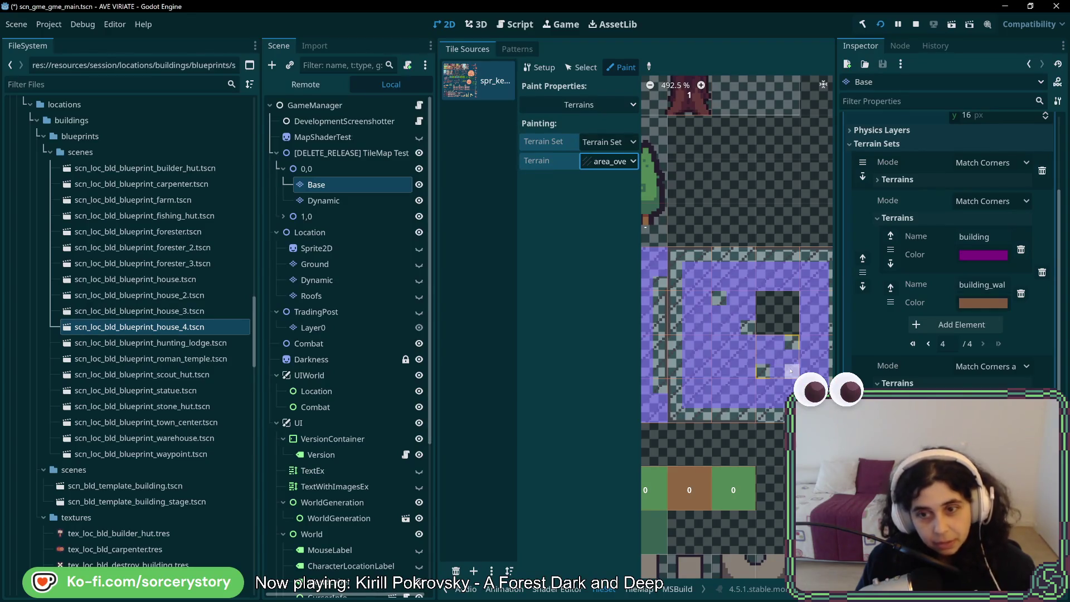
- Mark the left-middle and remaining bits as overlay terrain, then save the scene
key(alt+Tab)
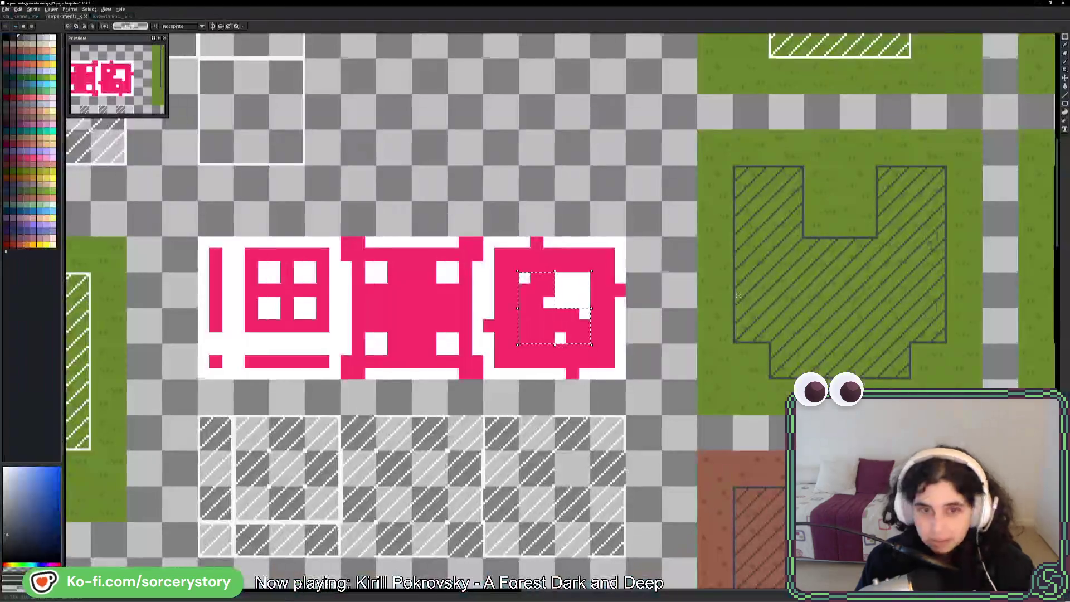
key(alt+Tab)
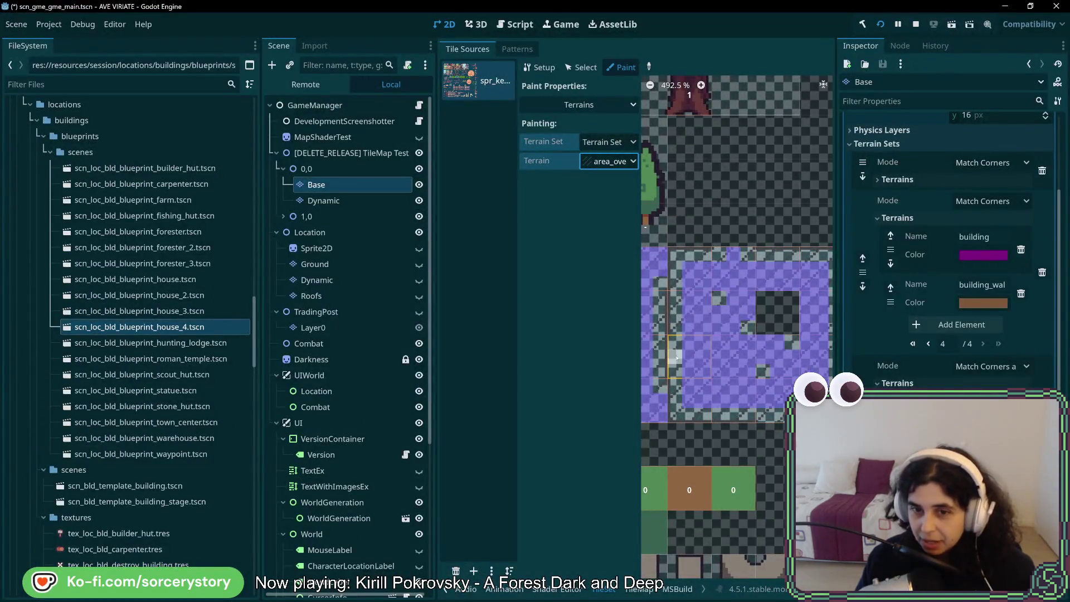
key(alt+Tab)
key(alt+Tab)
click(675, 356)
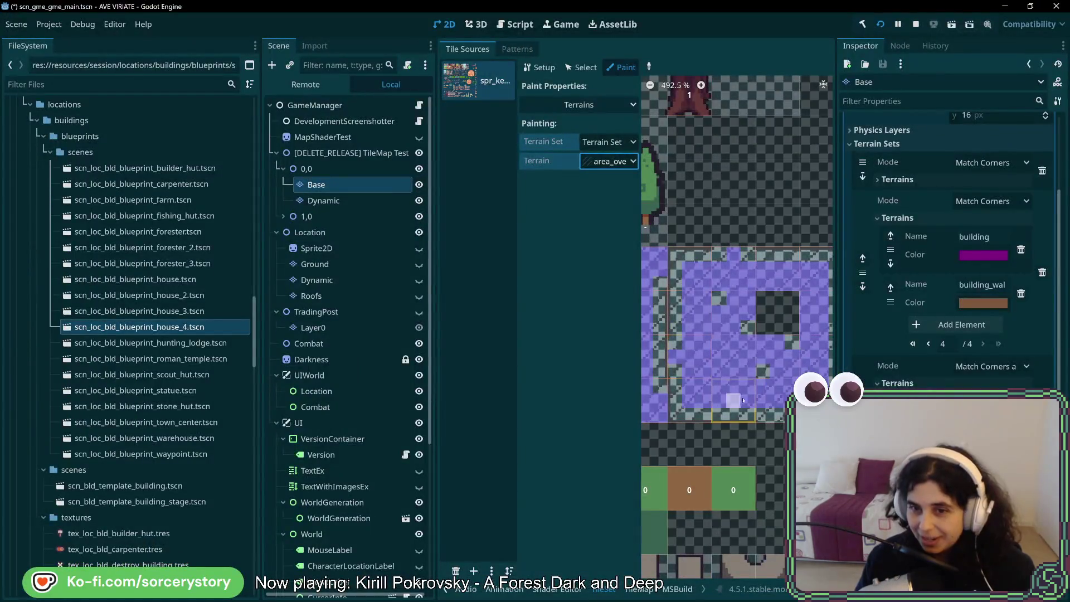
key(alt+Tab)
key(alt+Tab)
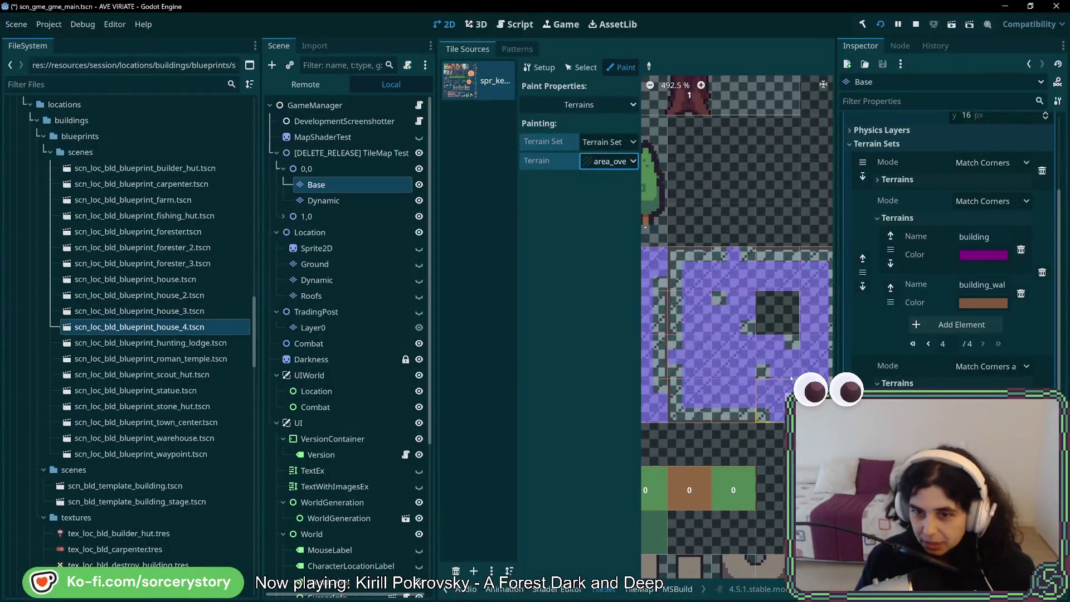
click(727, 373)
key(alt+Tab)
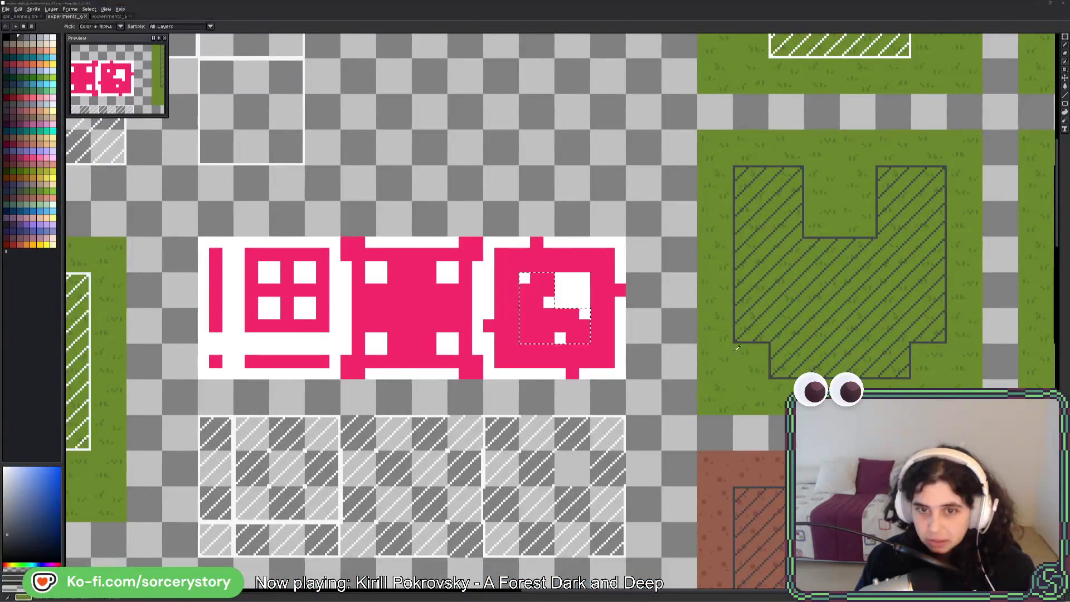
key(alt+Tab)
scroll(744, 373, down, 2)
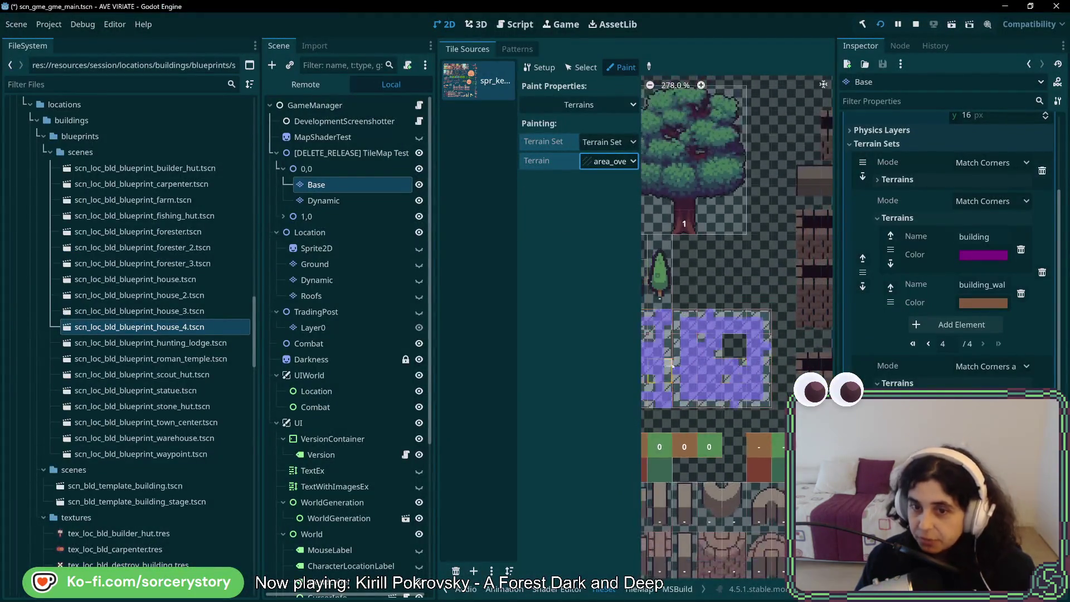
key(ctrl+s)
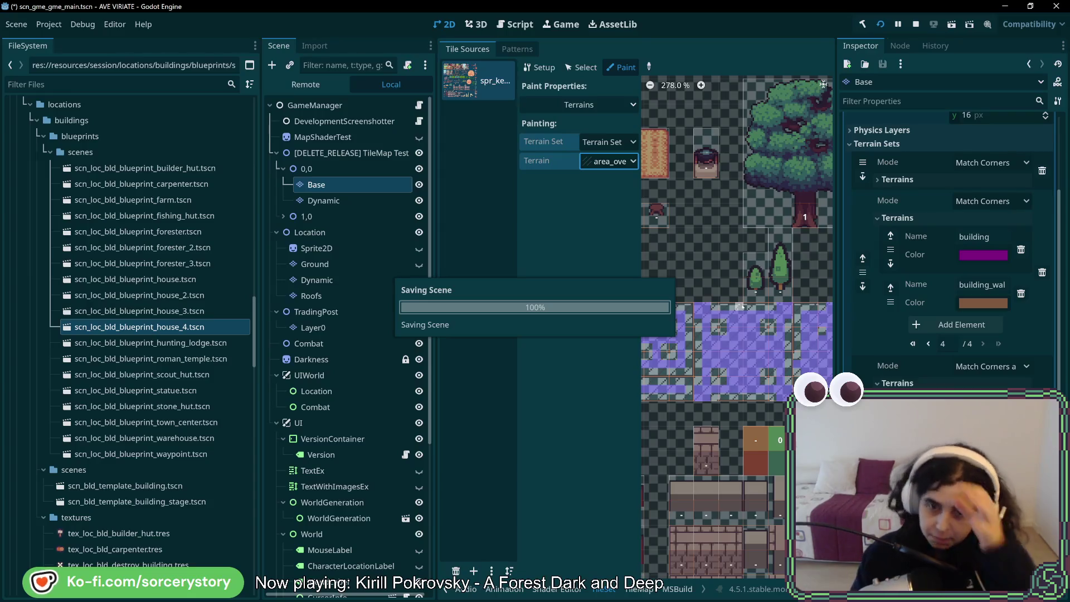
- Restore the TileSet panel with Shift+F12 and select the Dynamic tile layer
scroll(740, 335, down, 2)
scroll(740, 344, down, 1)
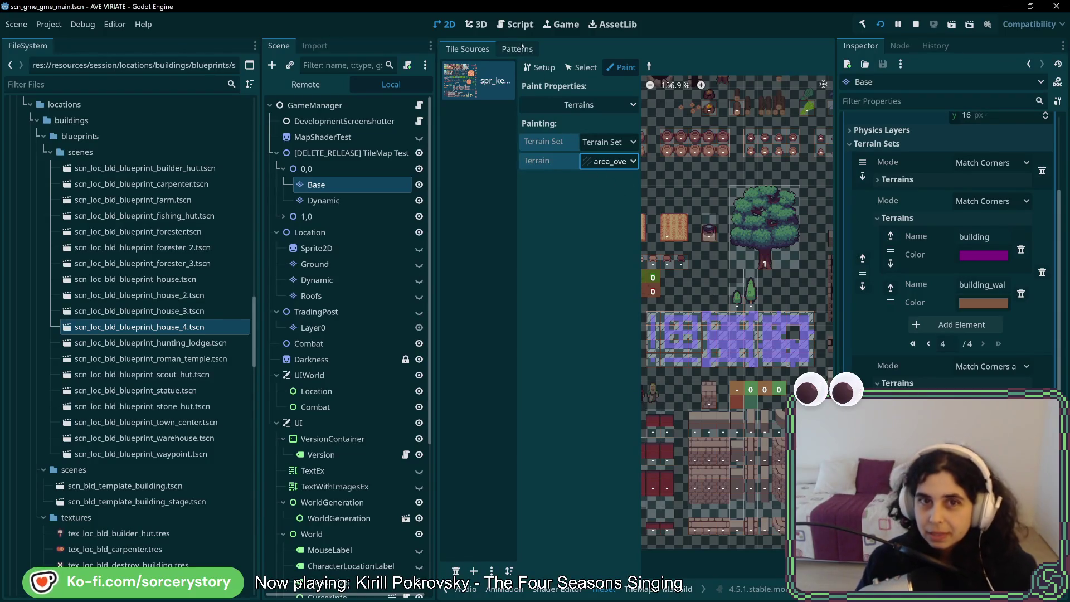
key(shift+F12)
scroll(592, 305, up, 4)
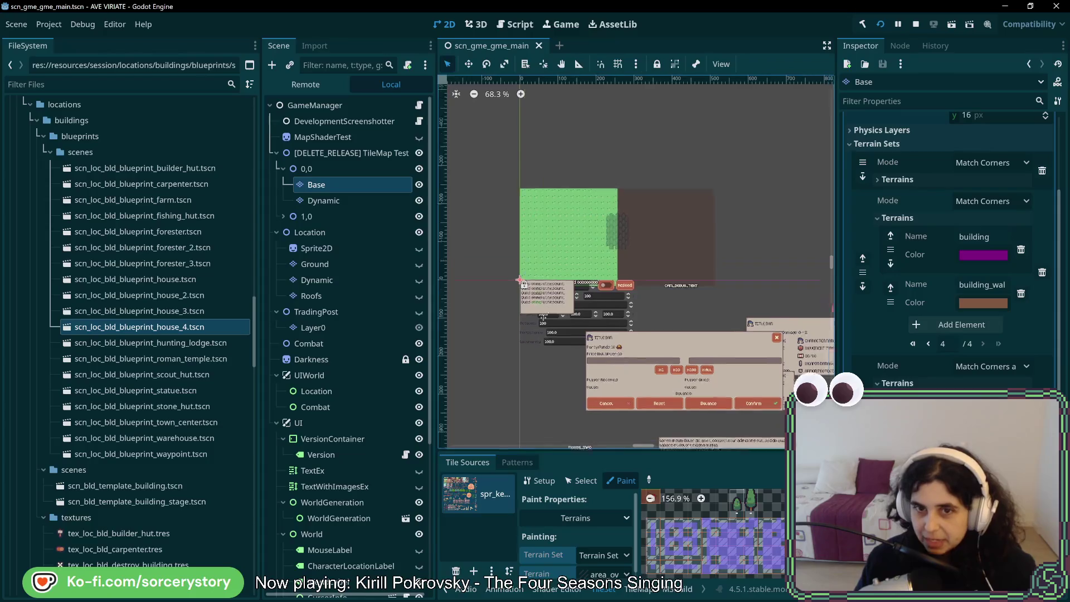
click(324, 201)
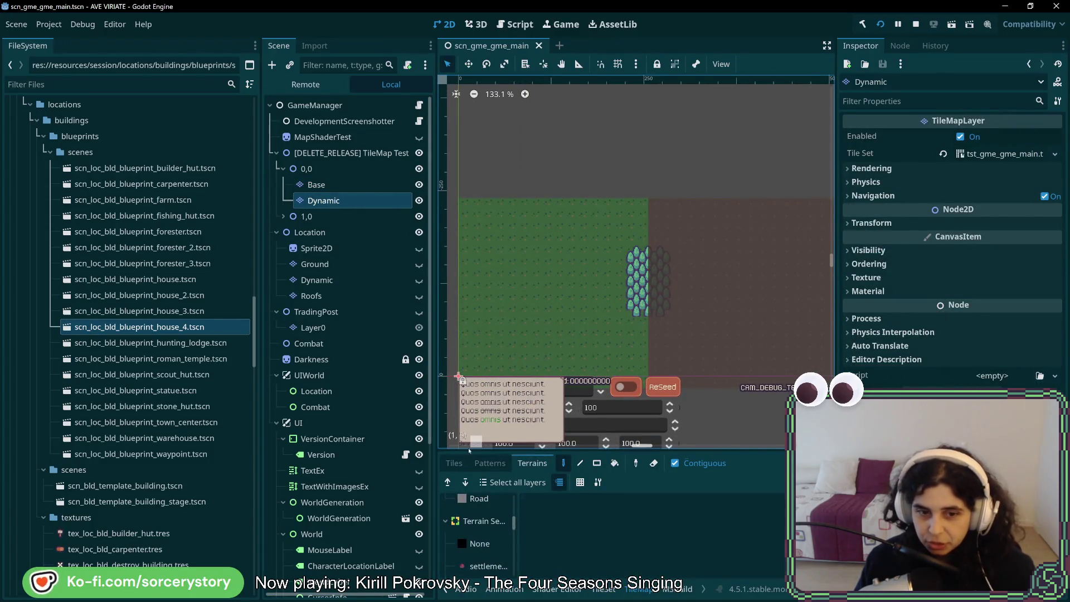
scroll(488, 538, down, 5)
scroll(488, 538, down, 3)
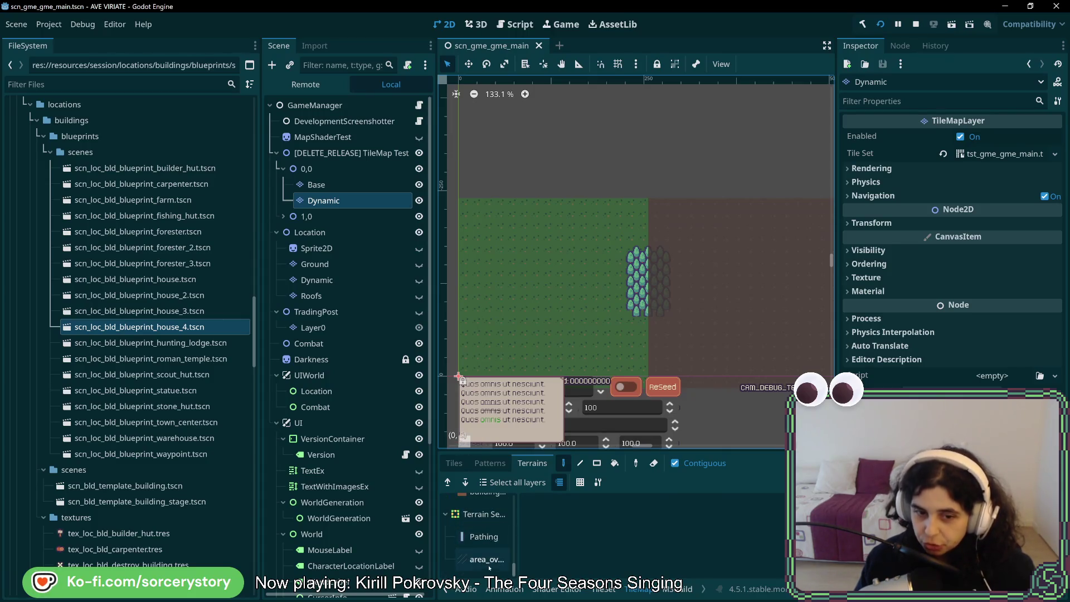
- Pick area_overlay and paint an L-shaped overlay with vertical strips and a horizontal arm on the grass
click(488, 561)
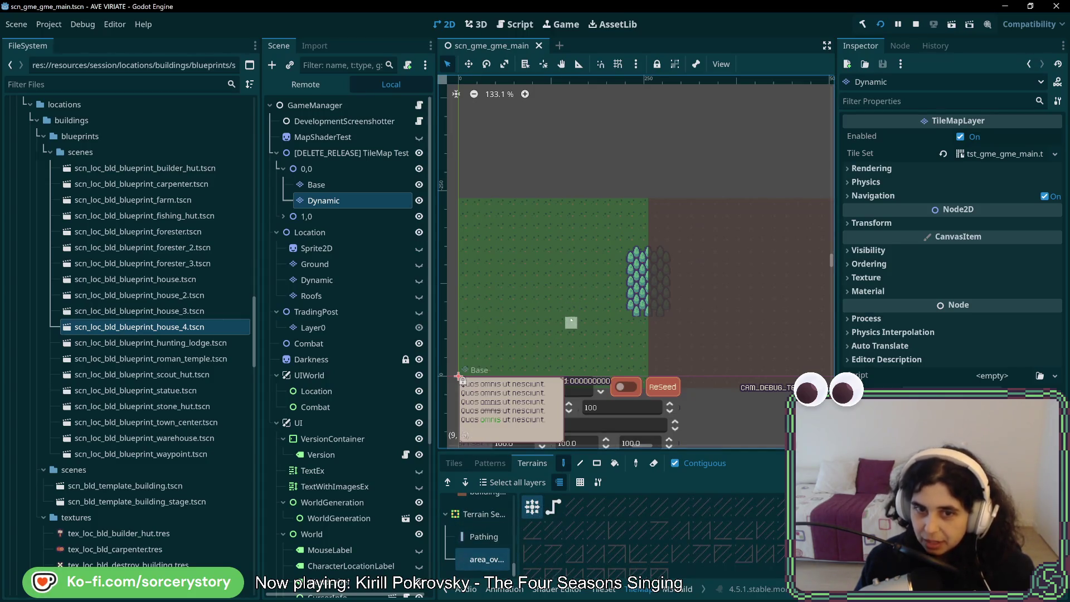
click(505, 245)
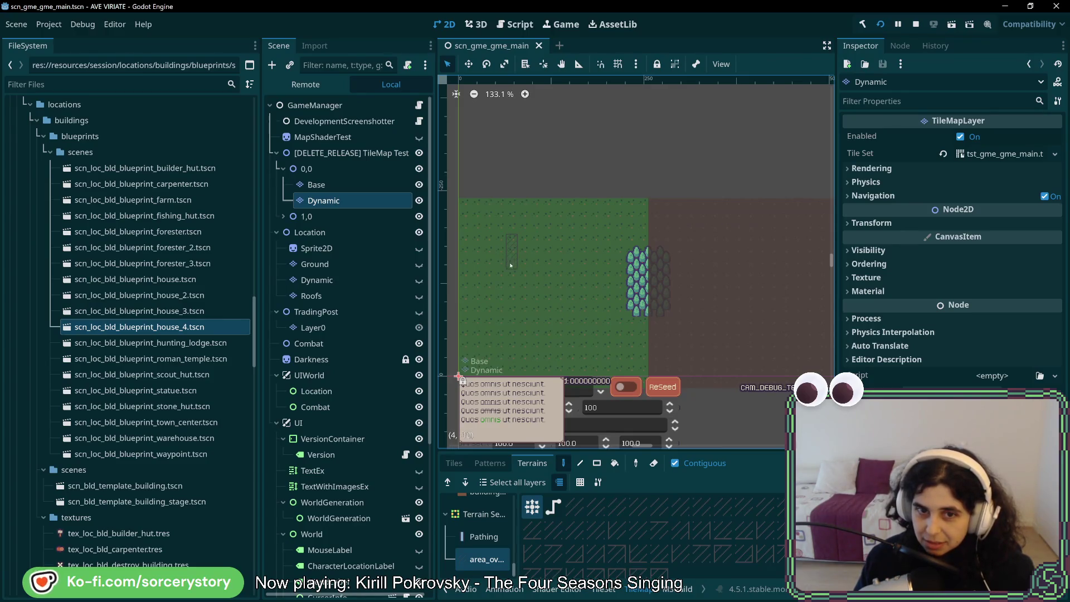
drag(510, 265, 511, 287)
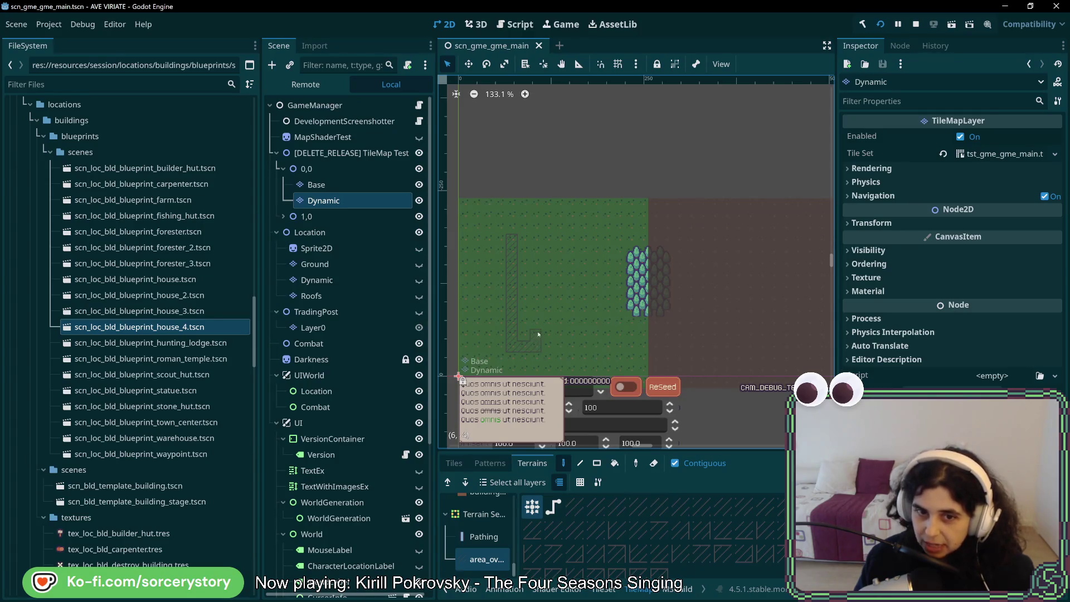
mouse_move(539, 334)
mouse_down()
mouse_move(526, 309)
mouse_move(561, 277)
mouse_move(523, 252)
mouse_move(563, 237)
mouse_move(583, 254)
mouse_up()
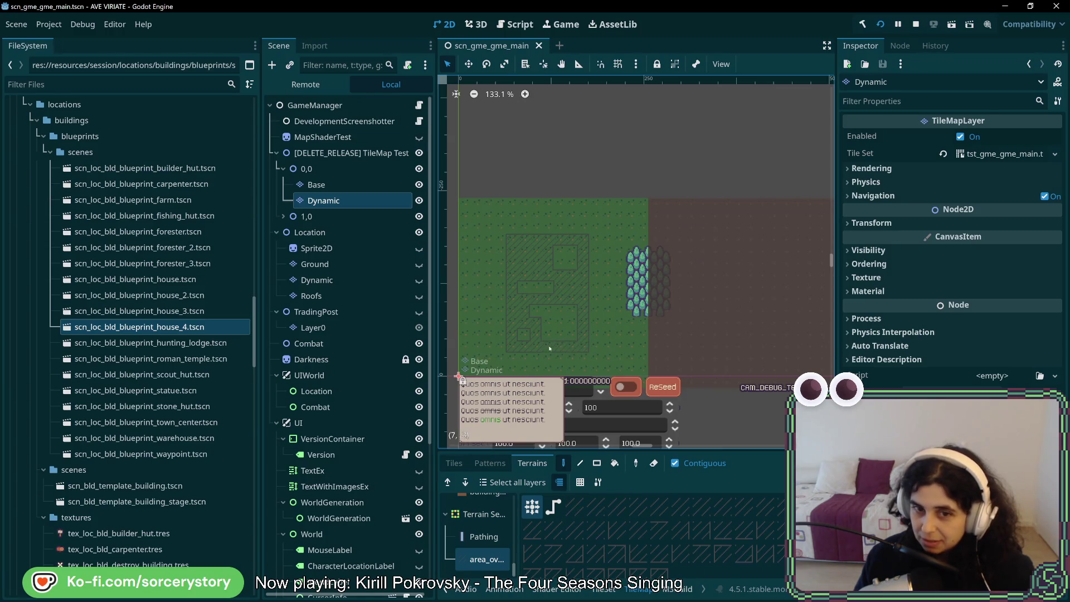
mouse_move(549, 348)
mouse_down()
mouse_move(570, 329)
mouse_move(551, 313)
mouse_move(565, 309)
mouse_up()
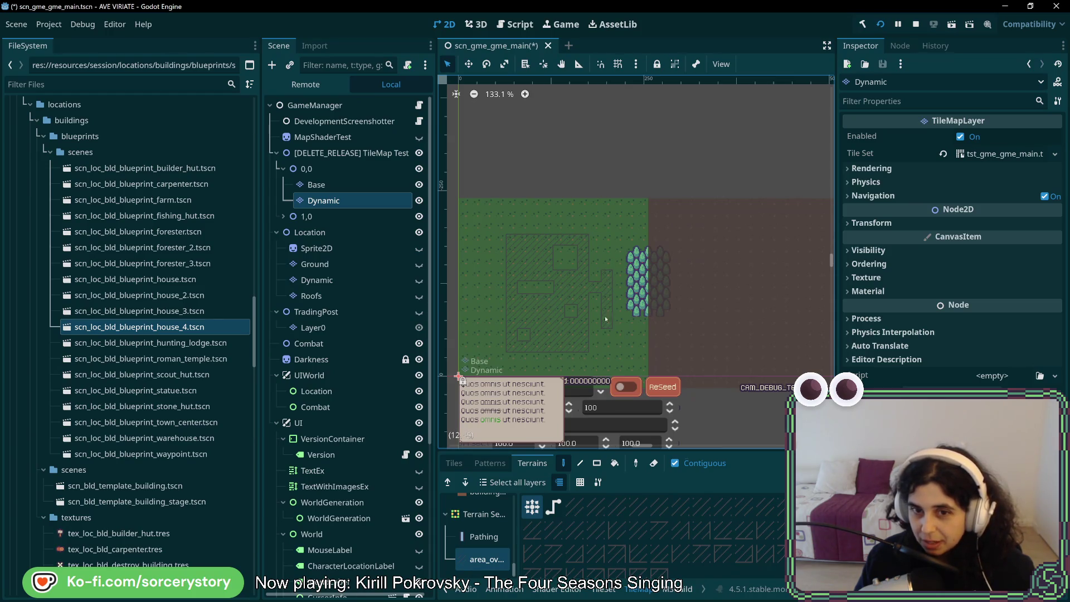
drag(605, 319, 607, 256)
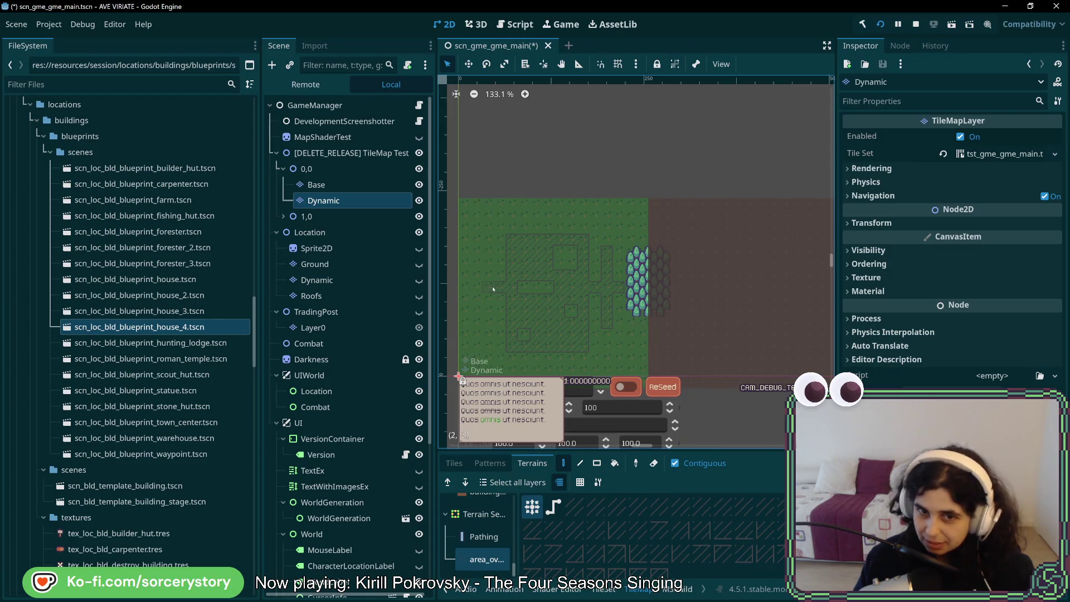
mouse_move(478, 285)
mouse_down()
mouse_move(476, 262)
mouse_move(476, 310)
mouse_up()
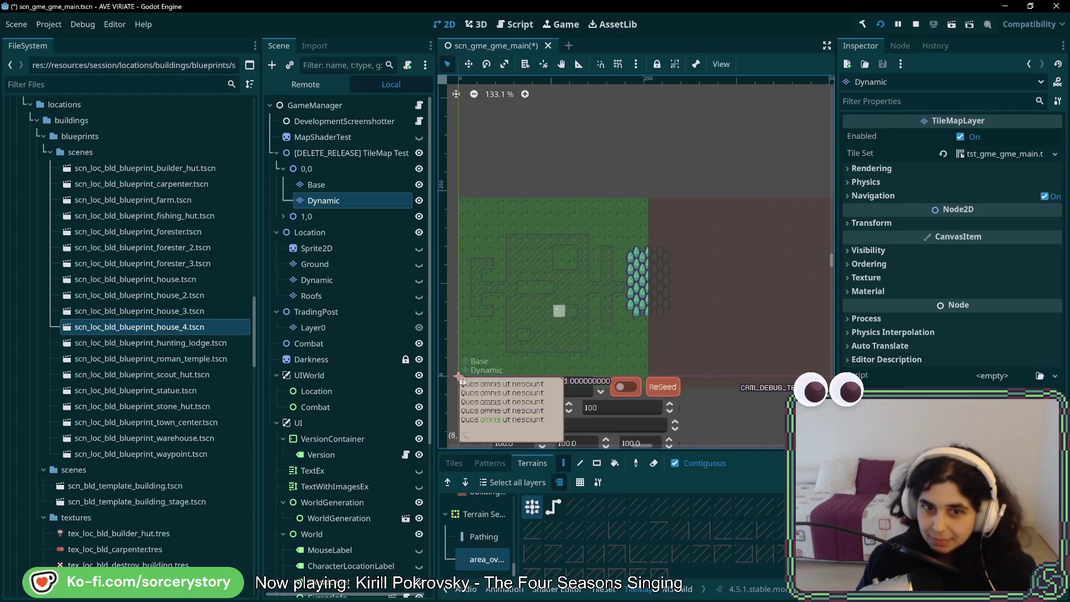
- Erase the old overlay shape and paint a new U-shaped overlay with its notch filled
scroll(558, 310, up, 8)
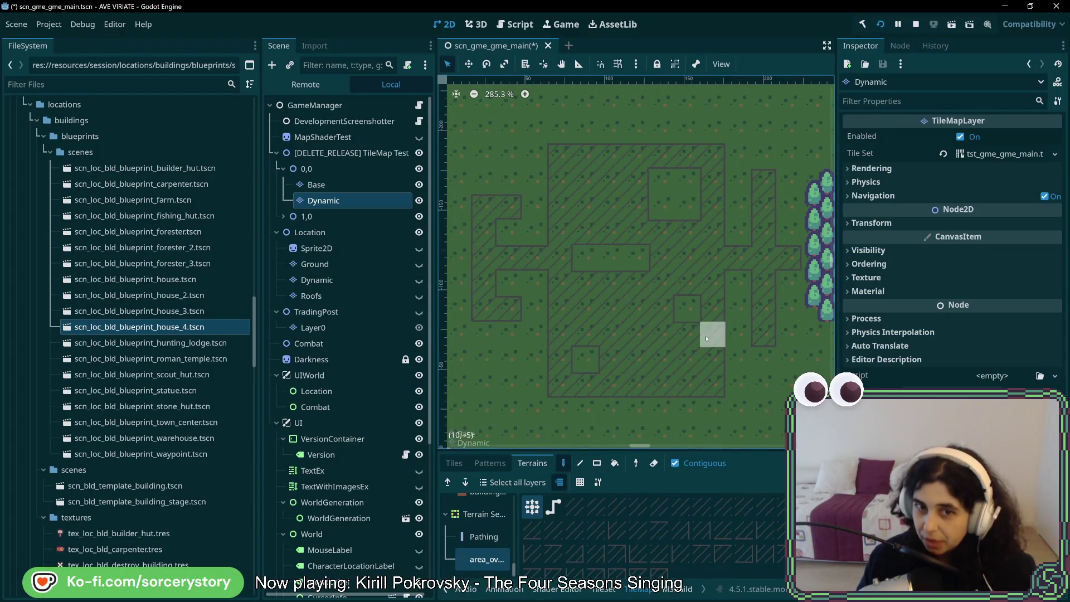
scroll(764, 281, right, 10)
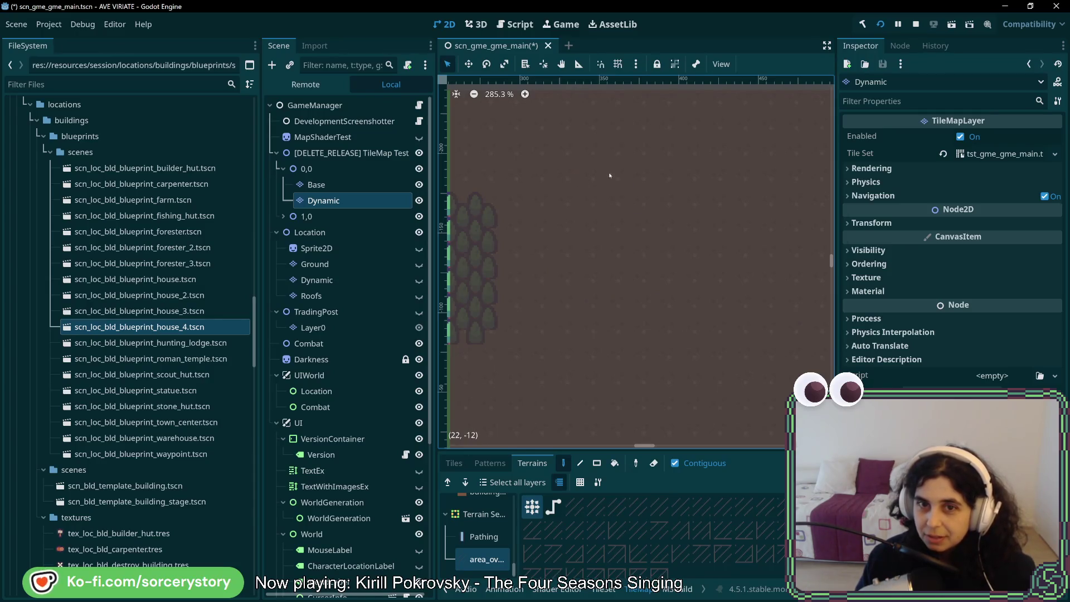
scroll(609, 176, left, 10)
scroll(759, 248, down, 4)
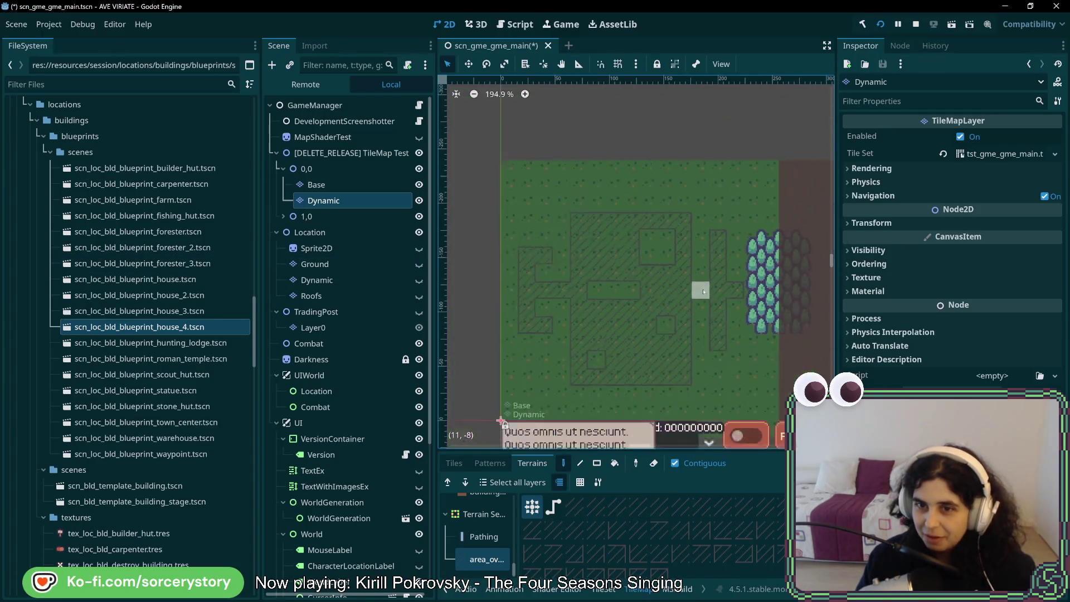
mouse_move(700, 221)
mouse_down()
mouse_move(682, 229)
mouse_move(733, 239)
mouse_move(557, 257)
mouse_move(551, 290)
mouse_move(589, 298)
mouse_move(553, 386)
mouse_move(688, 307)
mouse_up()
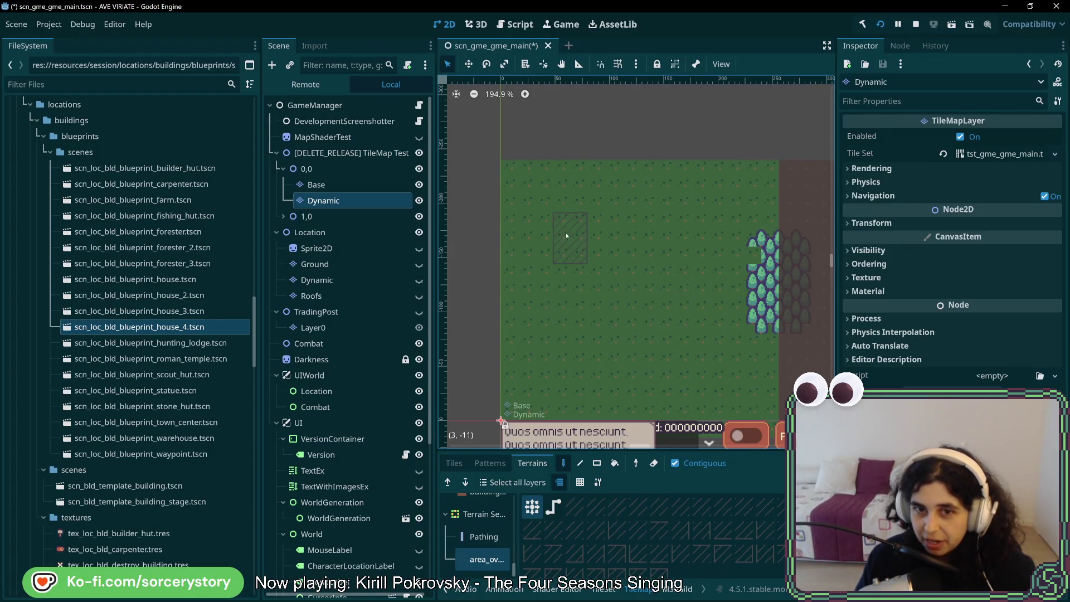
mouse_move(563, 273)
mouse_down()
mouse_move(563, 290)
mouse_move(609, 307)
mouse_up()
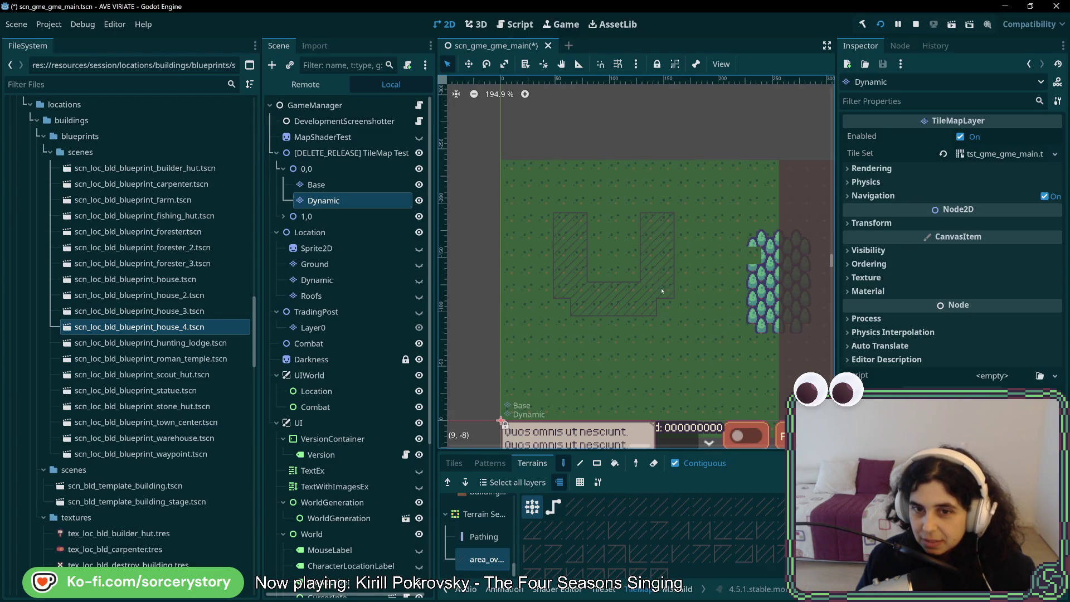
drag(613, 273, 631, 253)
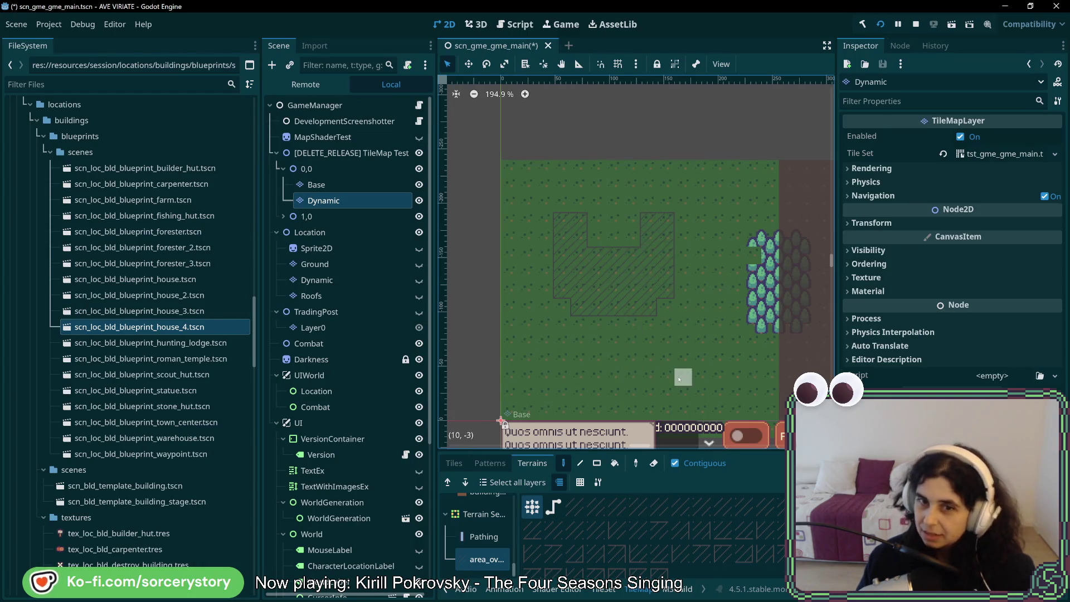
- Extend the building overlay further down, adding one more cell at the bottom
key(alt+Tab)
key(alt+Tab)
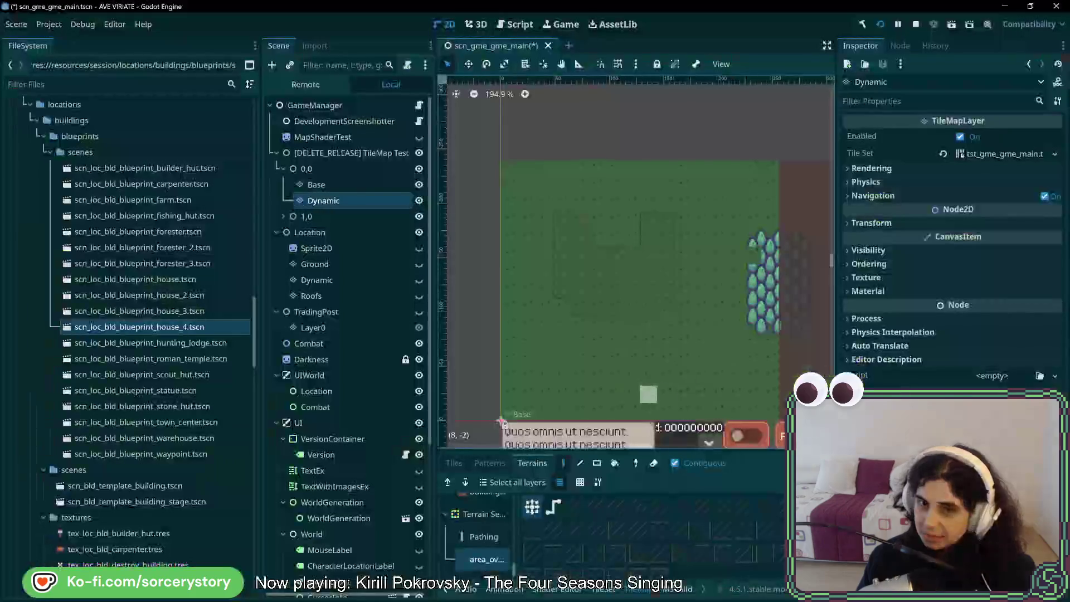
key(alt+Tab)
key(alt+Tab)
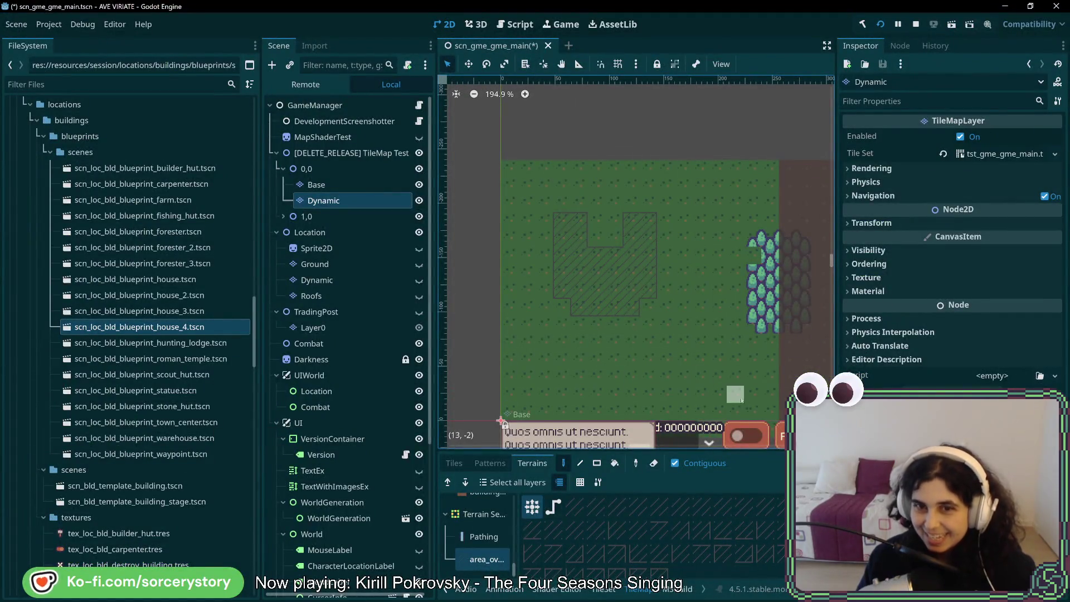
key(alt+Tab)
key(alt+Tab)
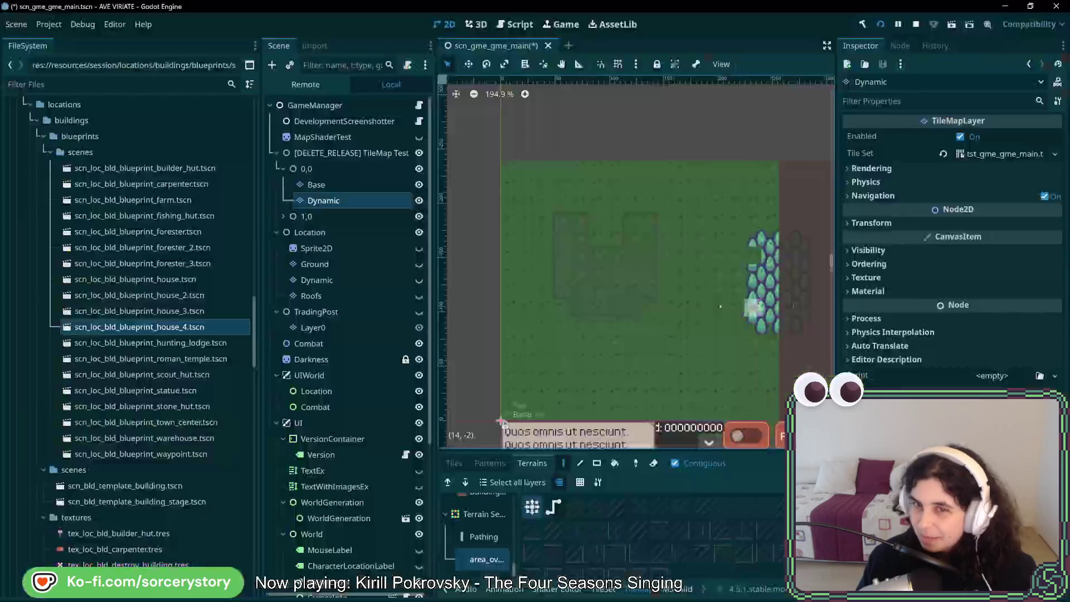
mouse_move(600, 325)
mouse_down()
mouse_move(630, 326)
mouse_move(630, 347)
mouse_move(620, 368)
mouse_move(596, 377)
mouse_up()
click(623, 365)
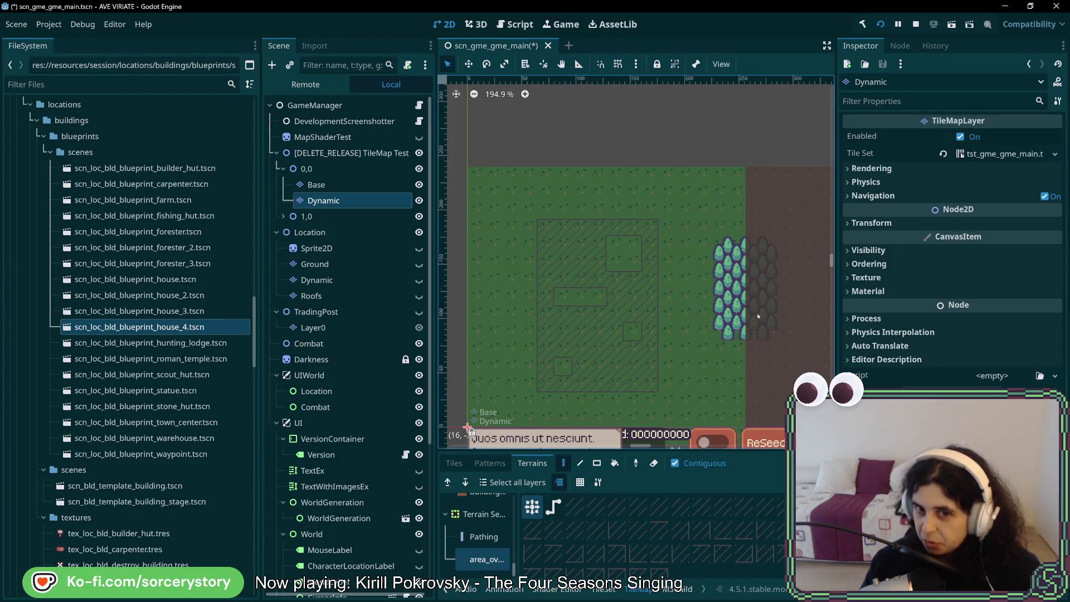
- Save the scene and paint a filled hatched area-overlay rectangle on the grass
key(ctrl+s)
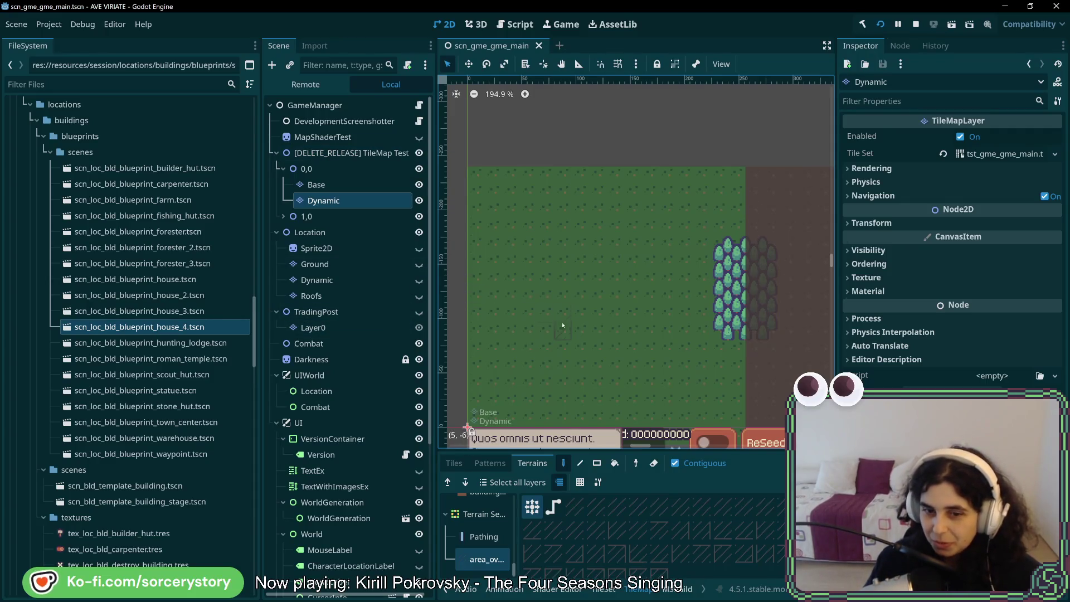
mouse_move(562, 322)
mouse_down()
mouse_move(621, 245)
mouse_move(574, 338)
mouse_up()
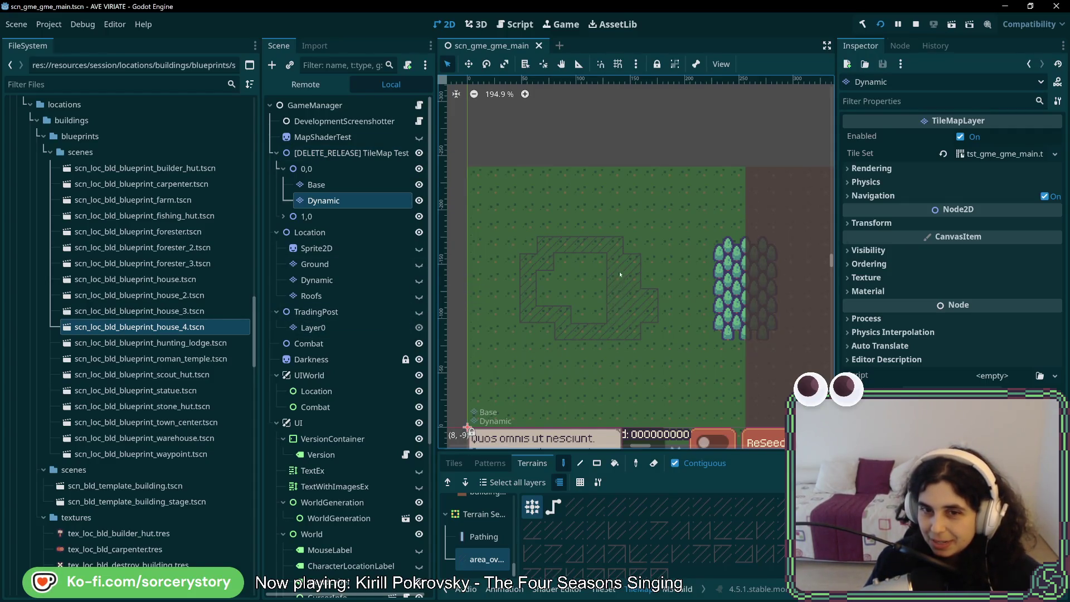
drag(578, 260, 543, 289)
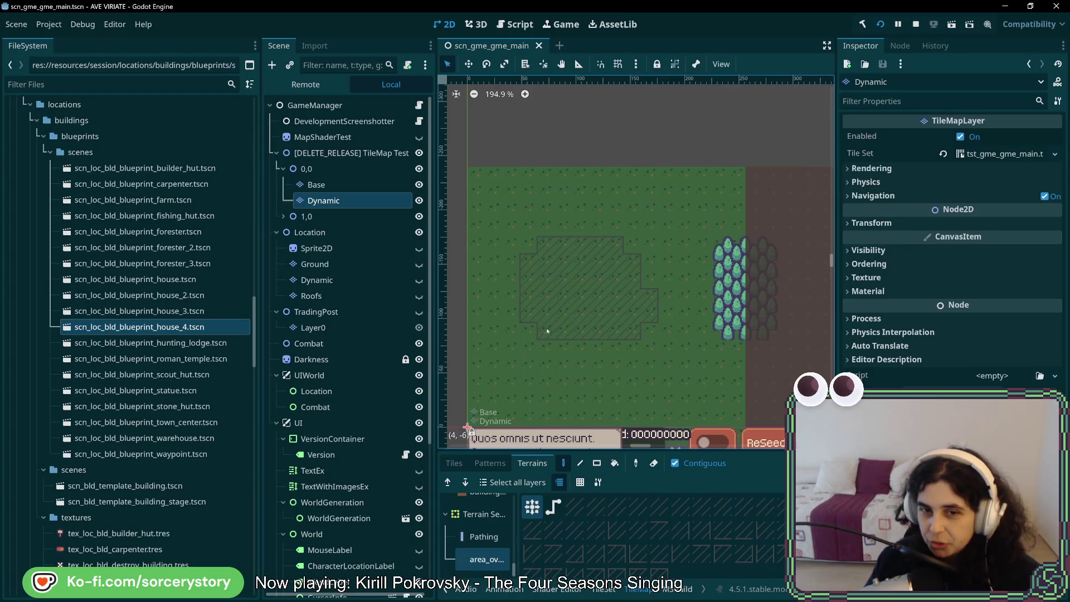
mouse_move(547, 331)
mouse_down()
mouse_move(531, 257)
mouse_move(626, 237)
mouse_move(654, 316)
mouse_move(626, 368)
mouse_up()
drag(526, 368, 526, 348)
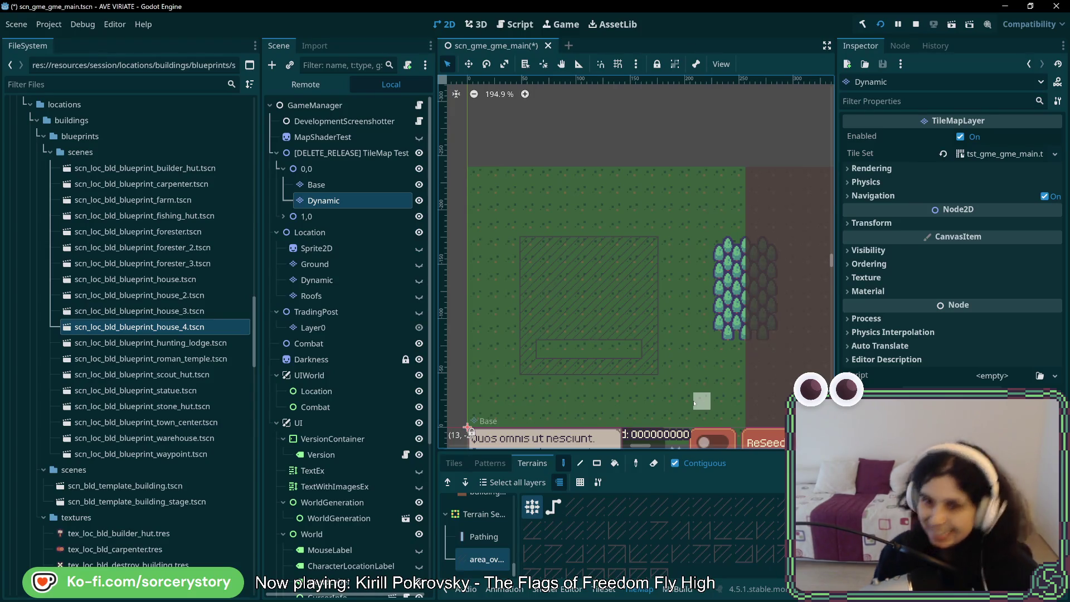
- Erase the hatched rectangle strip by strip until the grass is clear
drag(649, 368, 653, 295)
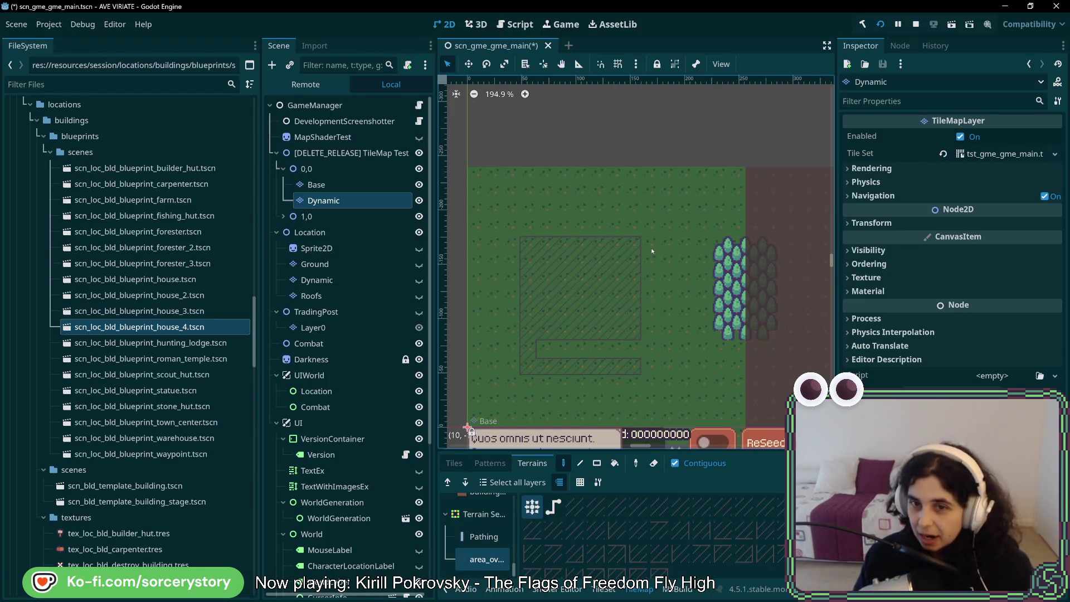
mouse_move(651, 251)
mouse_down()
mouse_move(546, 258)
mouse_move(510, 245)
mouse_move(540, 347)
mouse_up()
mouse_move(524, 301)
mouse_down()
mouse_move(641, 366)
mouse_move(610, 290)
mouse_move(606, 331)
mouse_up()
mouse_move(565, 299)
mouse_down()
mouse_move(580, 348)
mouse_move(586, 330)
mouse_up()
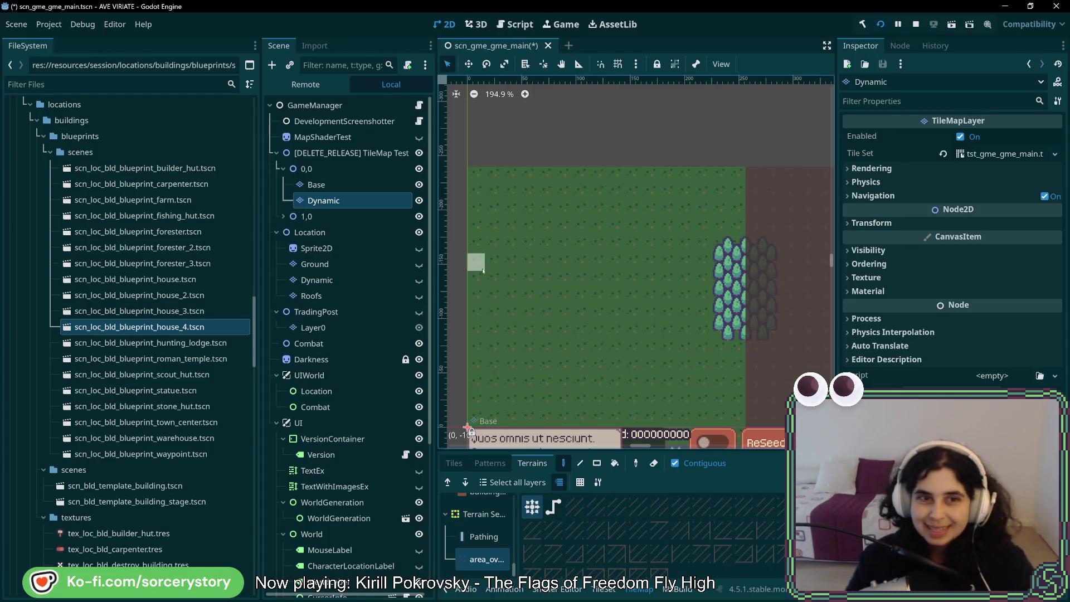
- Expand the 1,0 group and inspect its Dynamic and Base layers
click(282, 217)
click(351, 249)
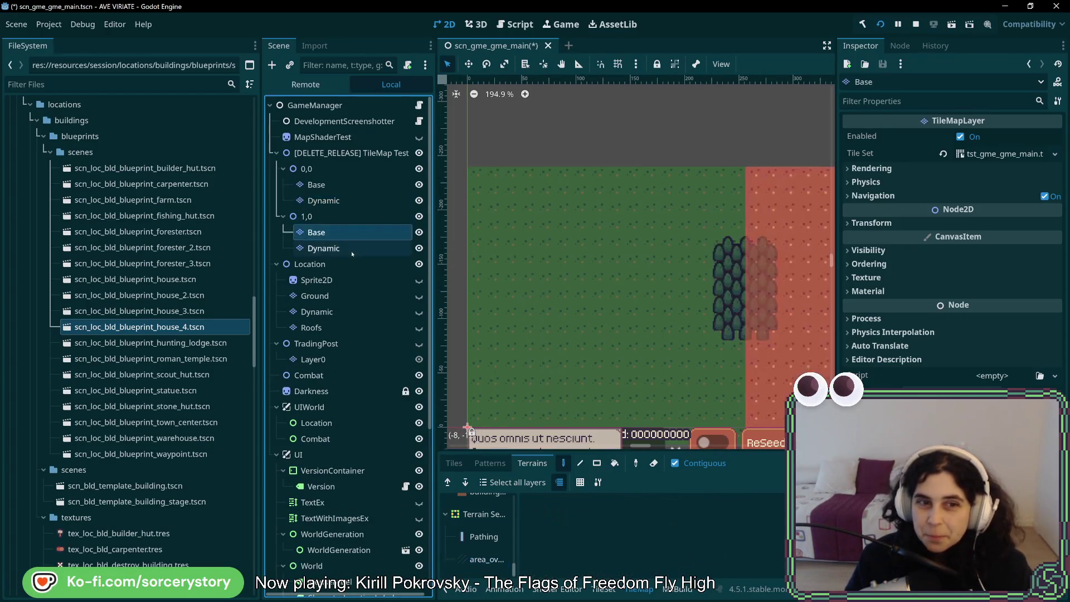
click(352, 232)
click(362, 186)
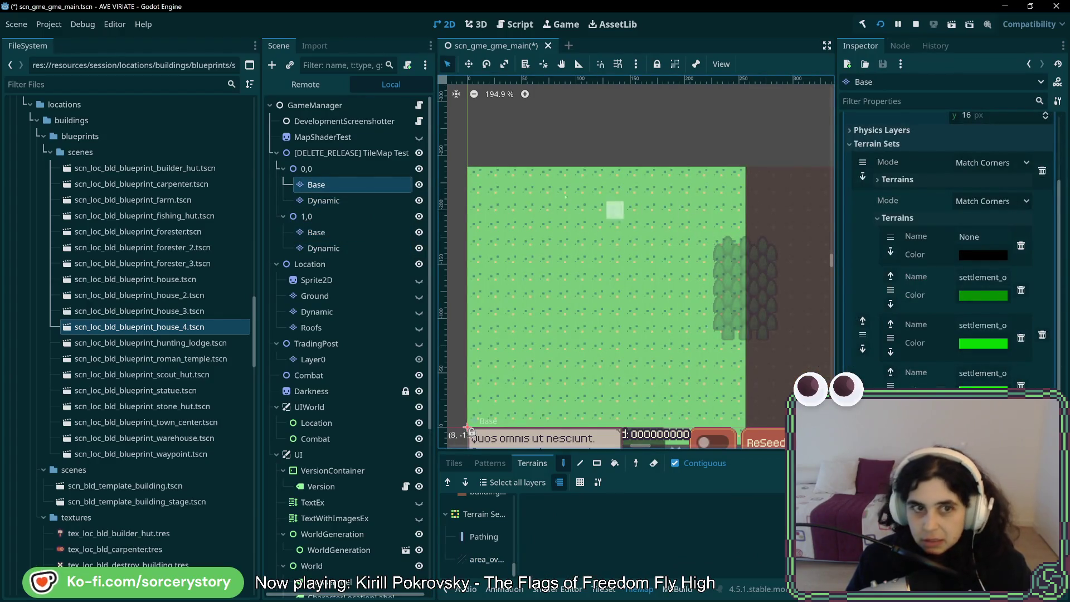
- Hide the [DELETE_RELEASE] TileMap Test node, collapse it, and save the scene
click(371, 154)
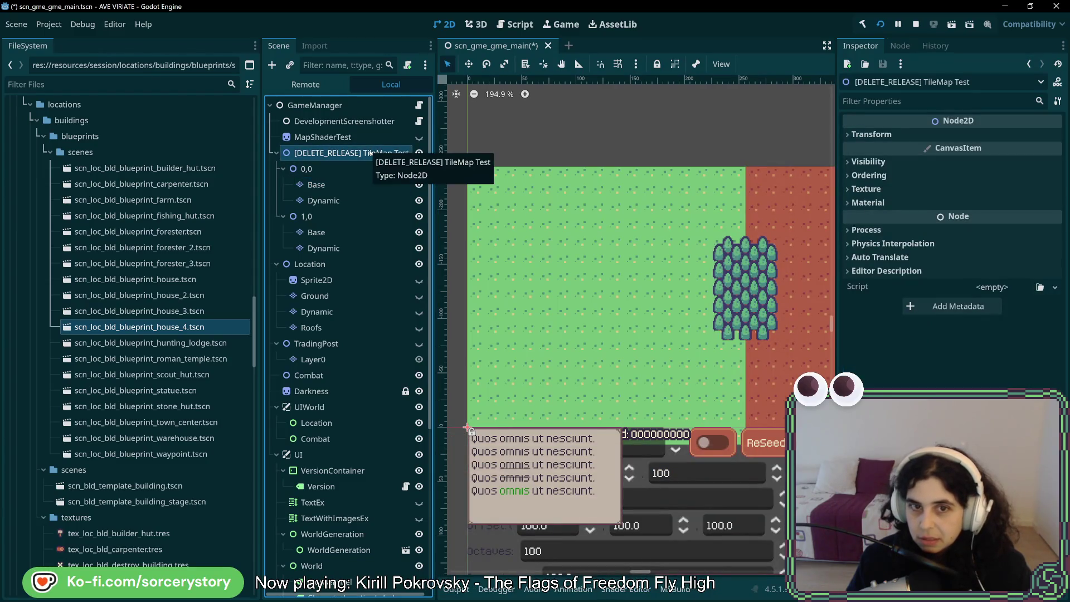
scroll(566, 258, down, 5)
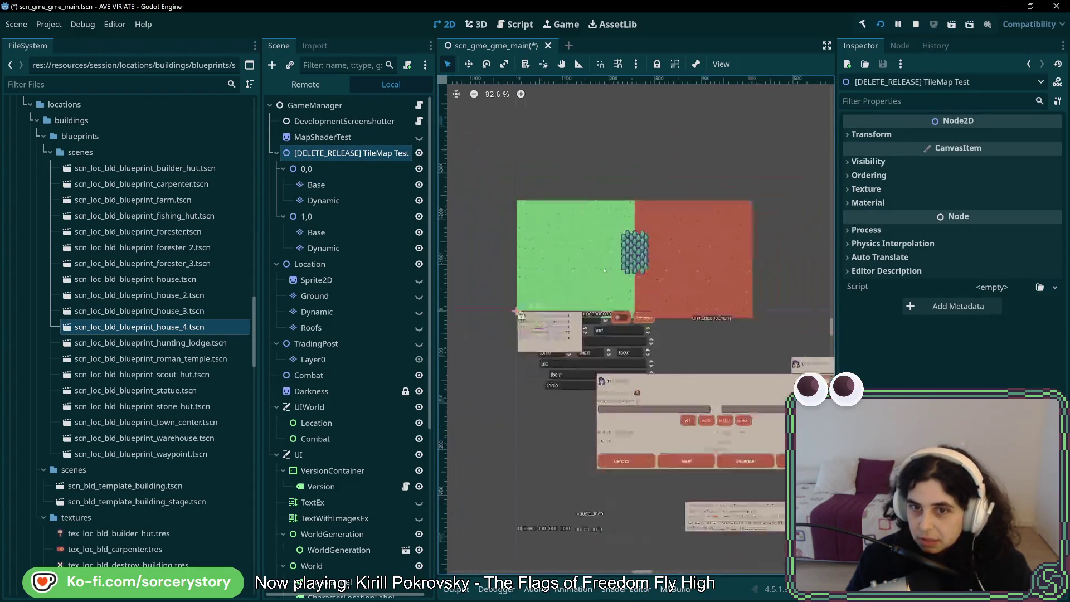
click(418, 153)
click(276, 153)
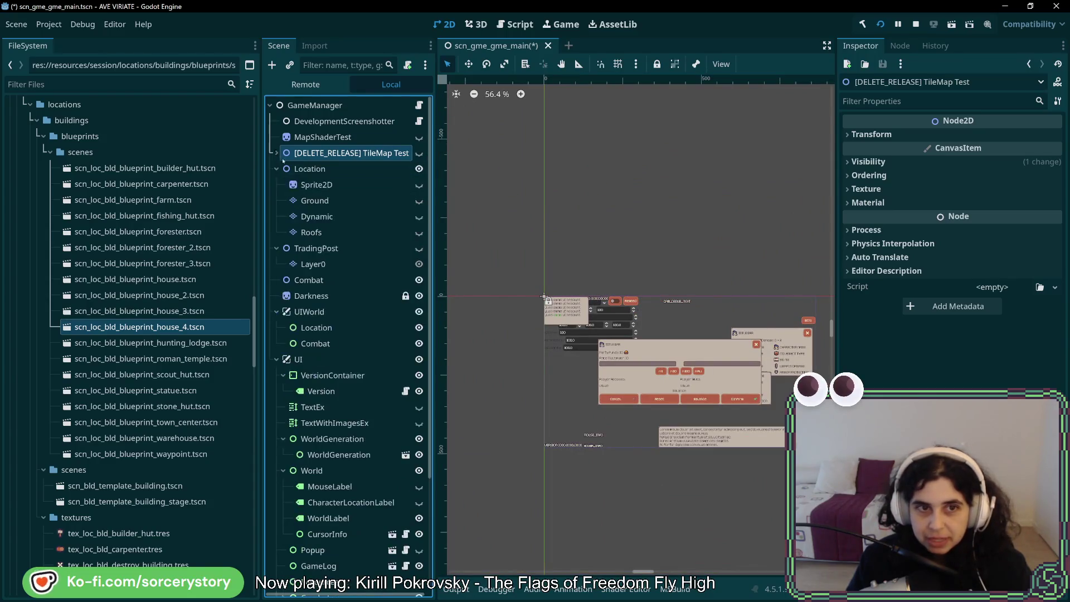
key(ctrl+s)
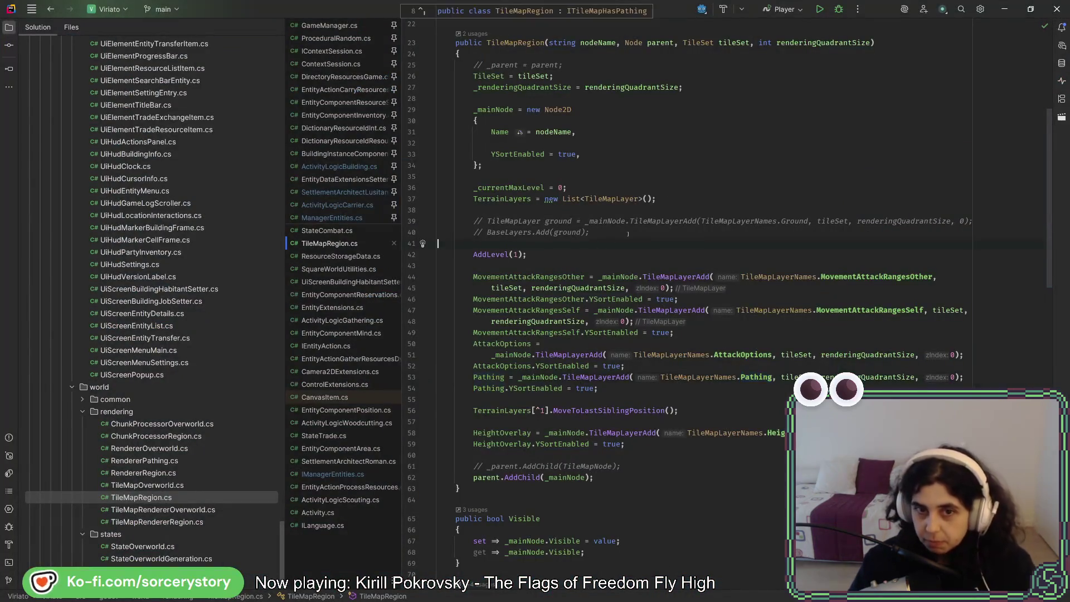
- Search everywhere for the region renderer and open the StateCombat.cs match at _rendererRegion
scroll(669, 382, up, 7)
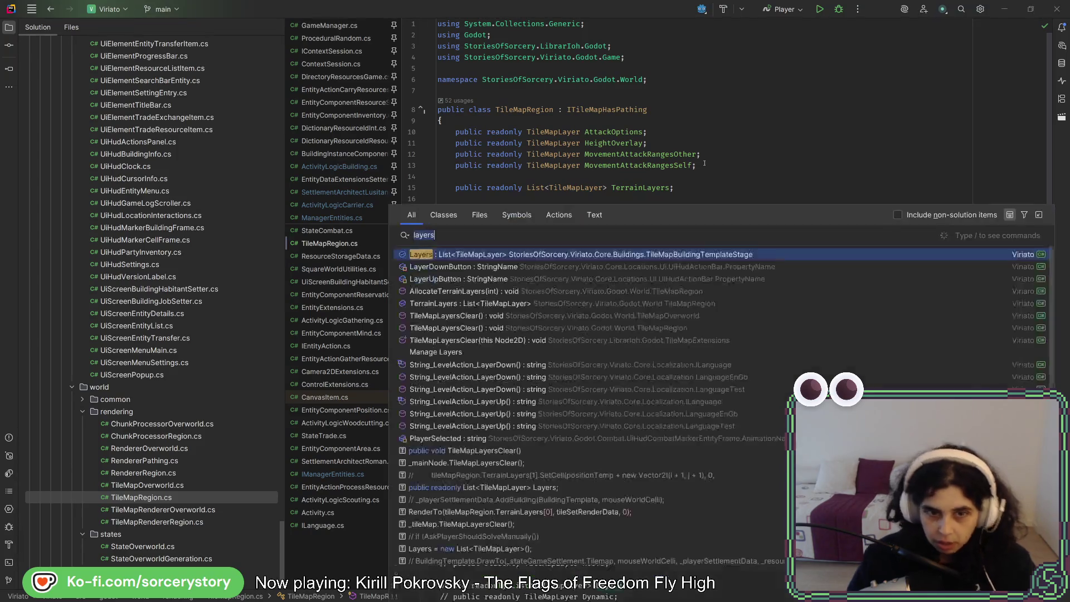
key(shift)
key(shift)
text(regionrendedr)
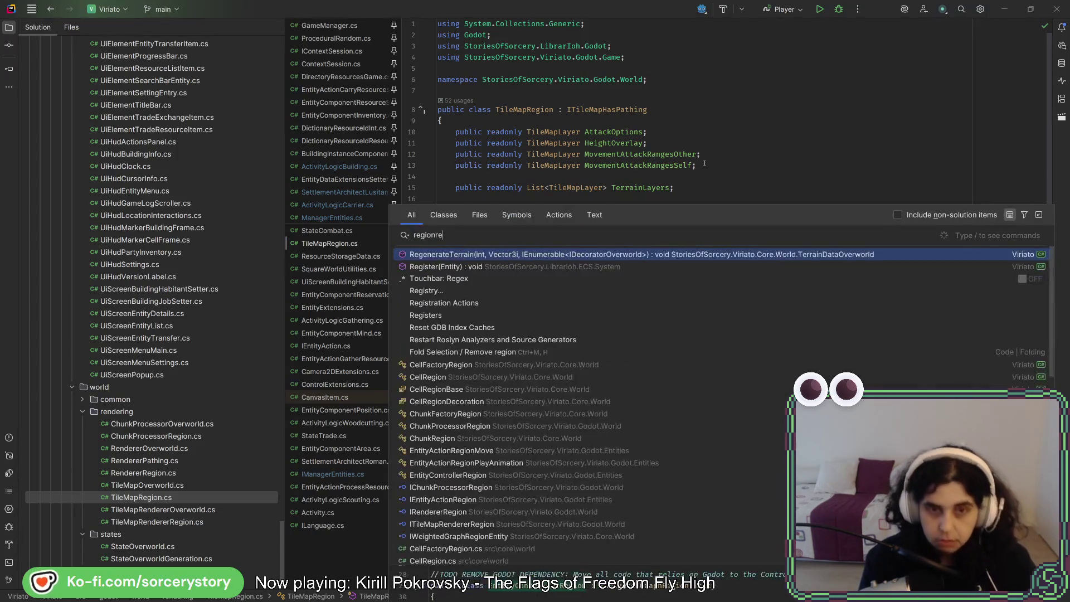
key(shift)
key(shift)
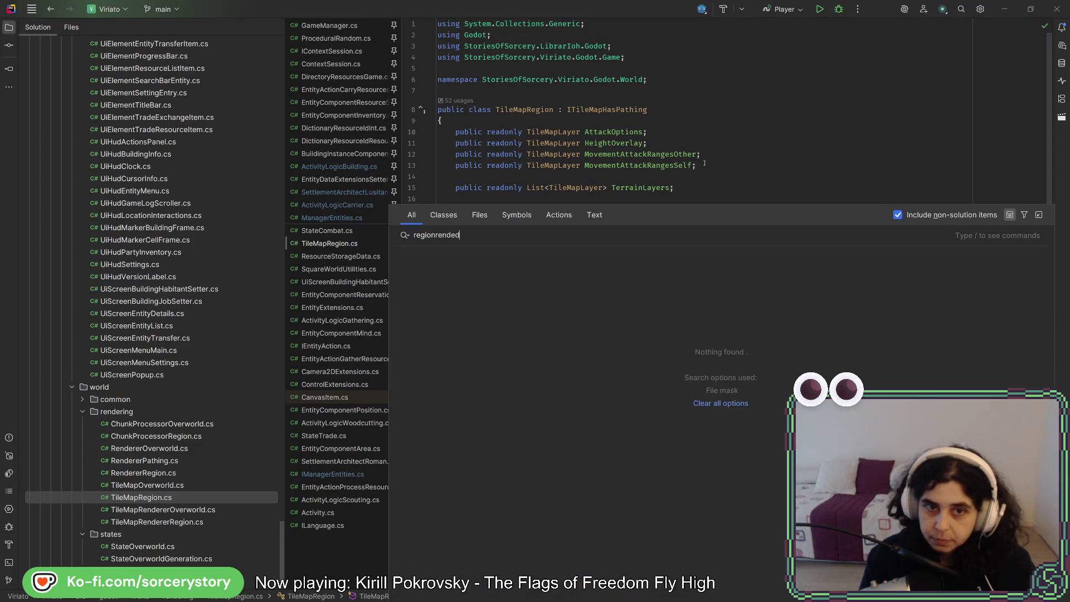
key(BackSpace)
key(shift)
key(shift)
key(Return)
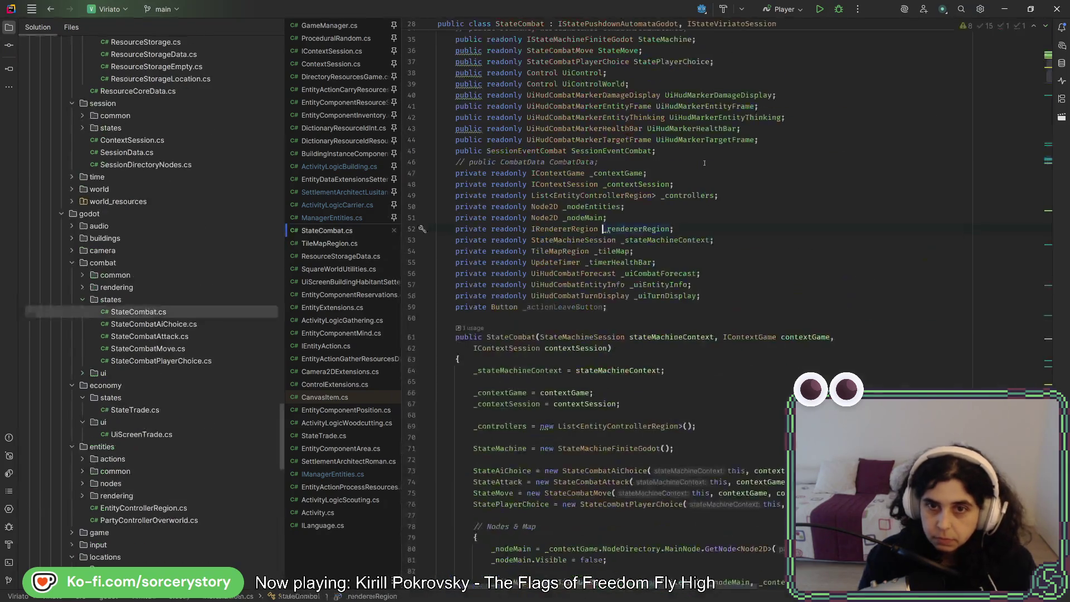
- Jump via IRendererRegion to RendererRegion.cs's Clear, then read RenderLocation and RenderLocationAtChunk
ctrl+click(576, 228)
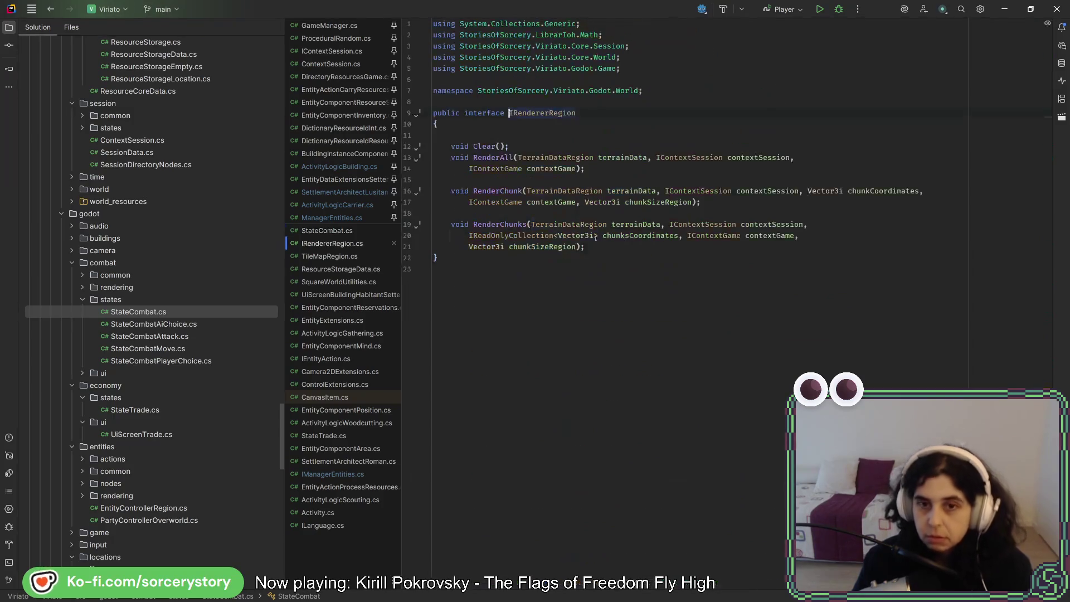
ctrl+alt+click(539, 153)
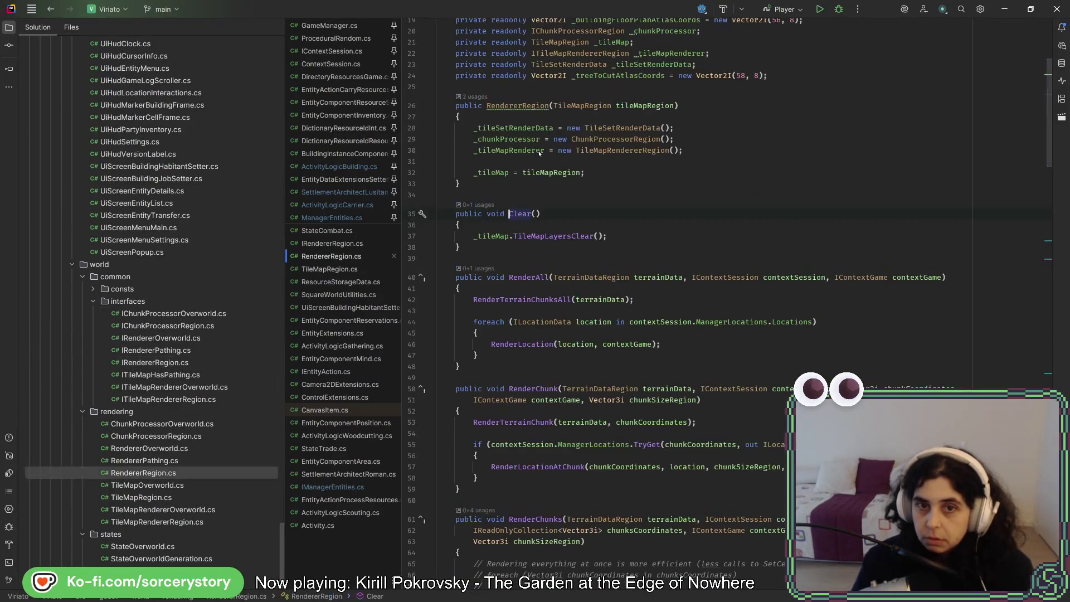
scroll(693, 251, down, 15)
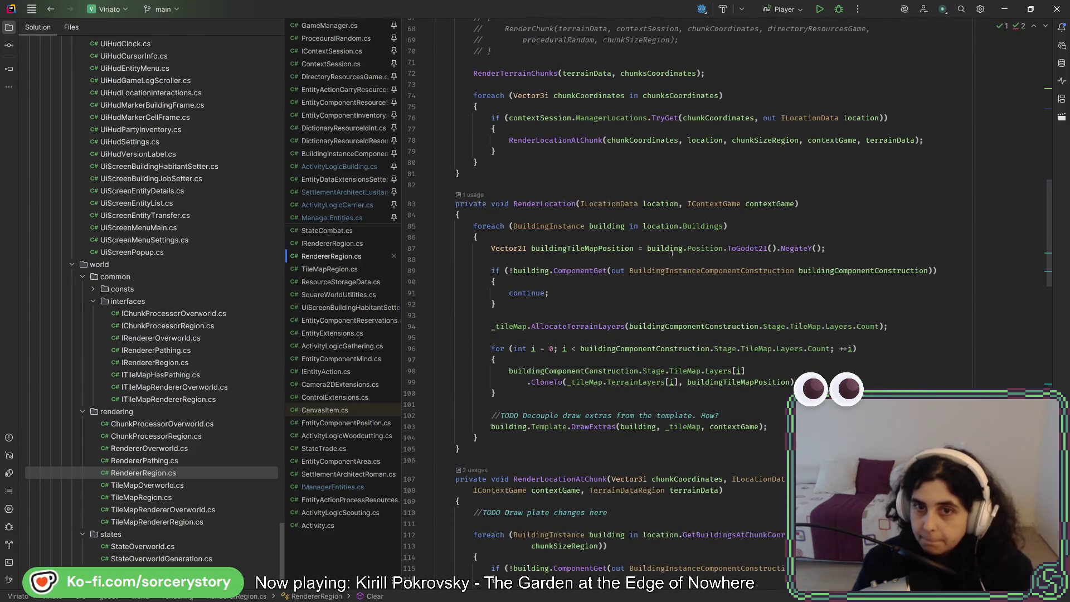
click(555, 203)
scroll(552, 212, down, 7)
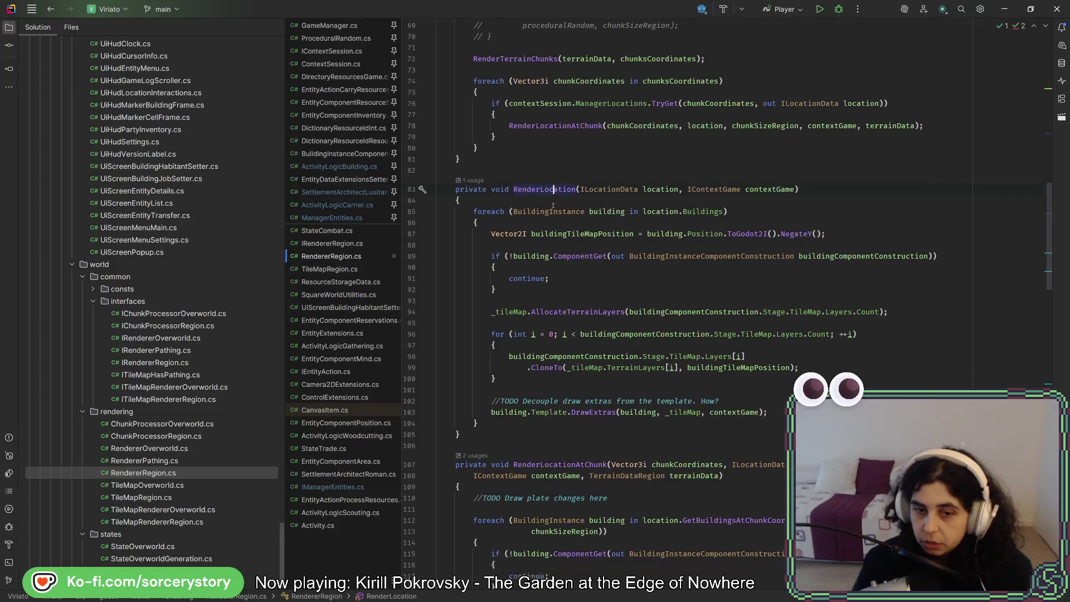
click(549, 245)
- Read through RenderTerrainChunk, RenderTerrainChunks and RenderTerrainChunksAll in RendererRegion.cs
scroll(548, 243, down, 10)
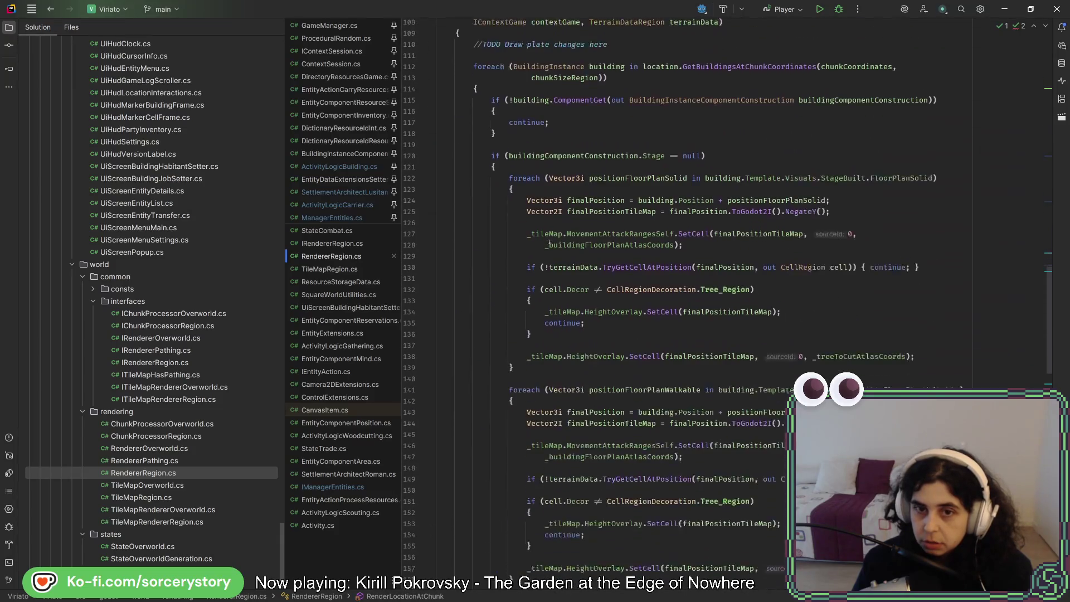
scroll(546, 242, down, 19)
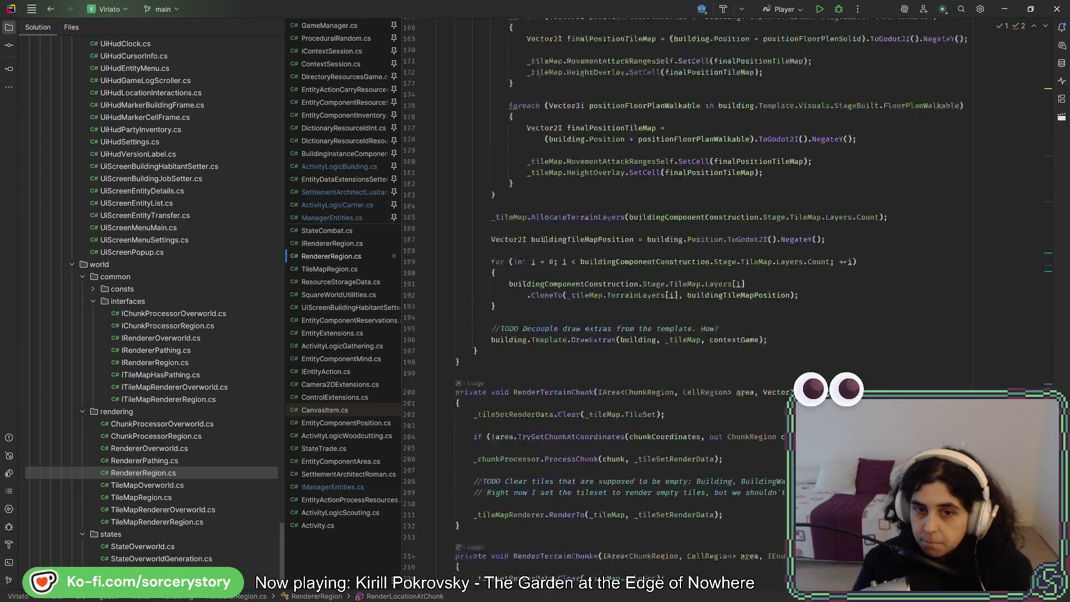
scroll(544, 238, up, 20)
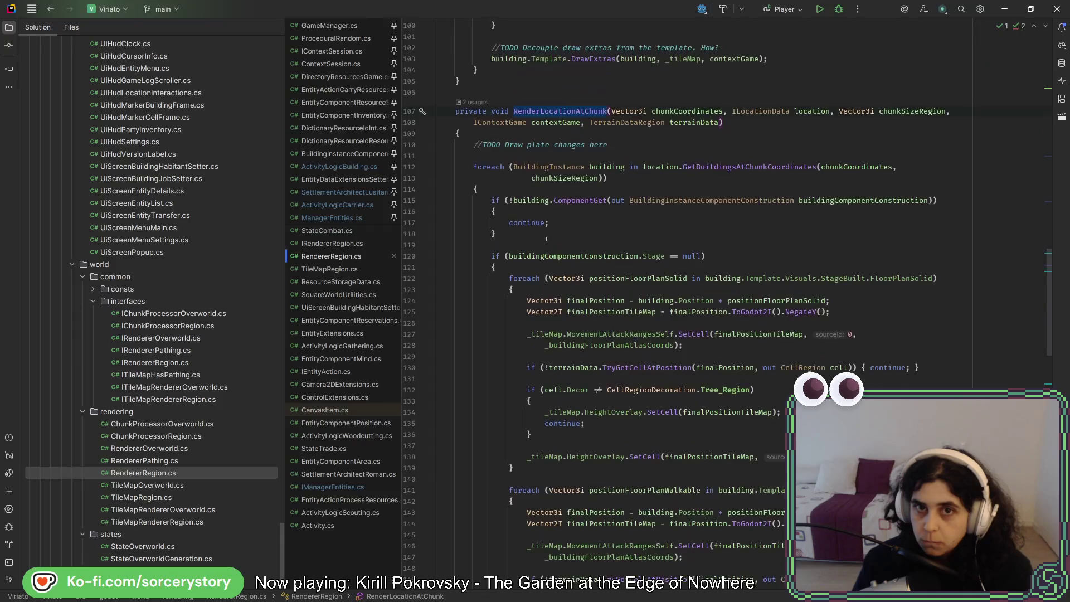
scroll(545, 234, down, 20)
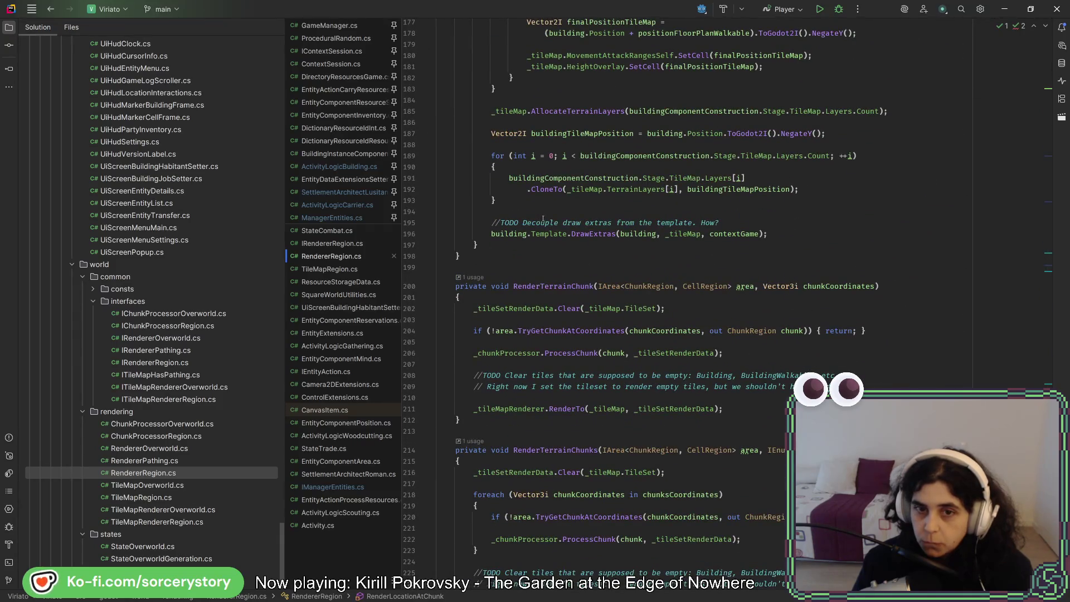
click(549, 286)
scroll(551, 241, down, 6)
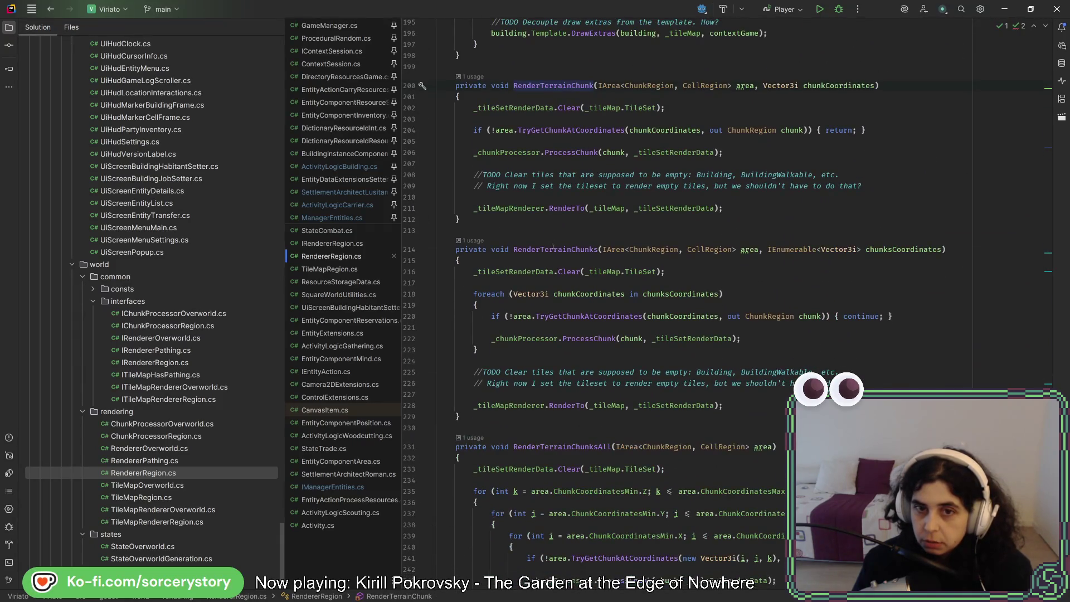
click(553, 247)
scroll(553, 246, down, 5)
click(553, 271)
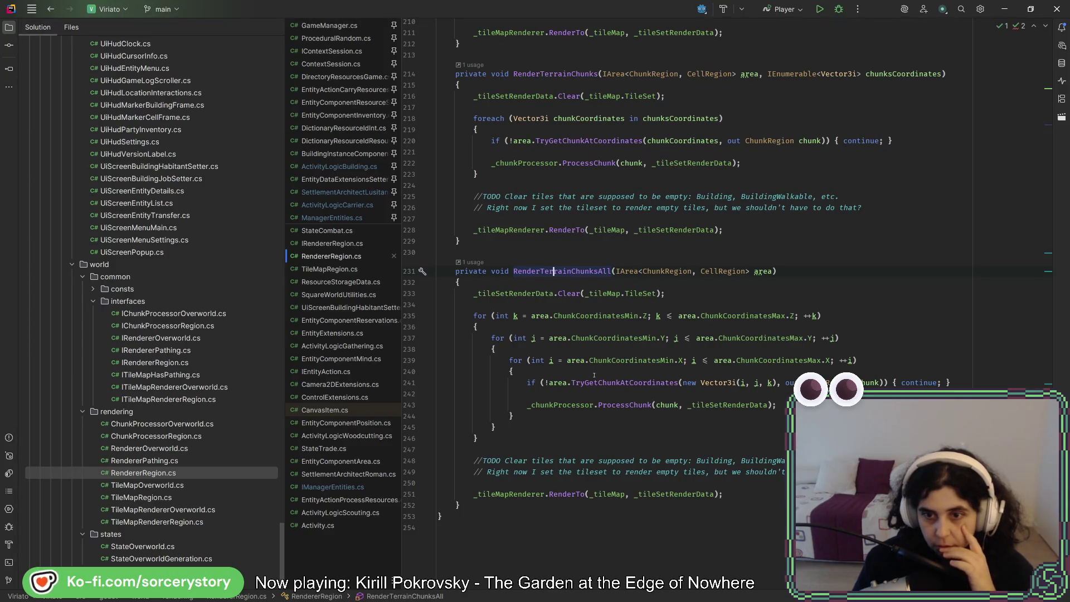
scroll(594, 375, up, 10)
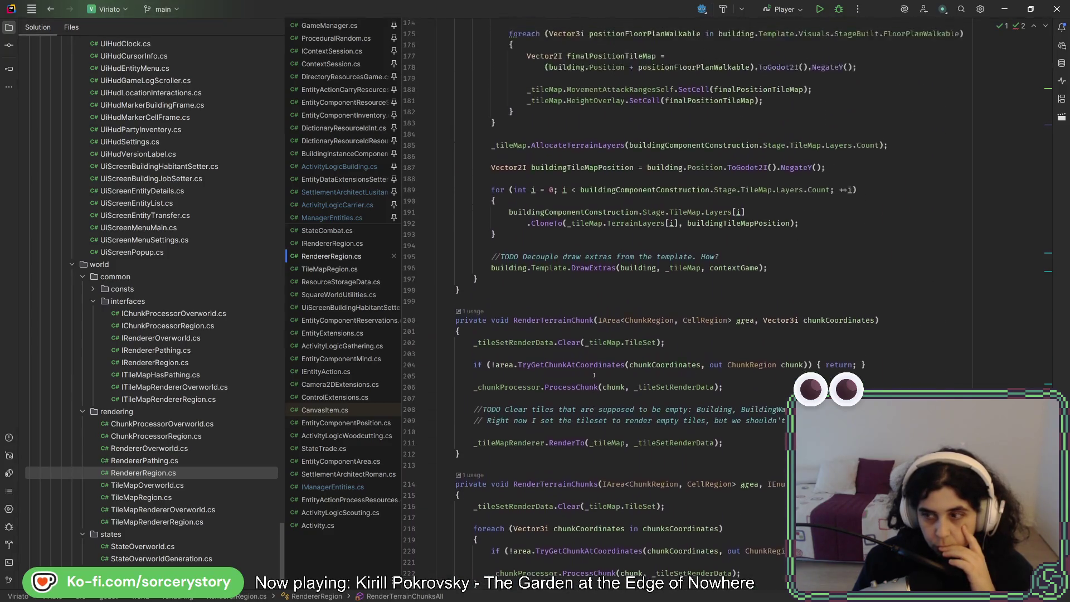
scroll(594, 375, up, 2)
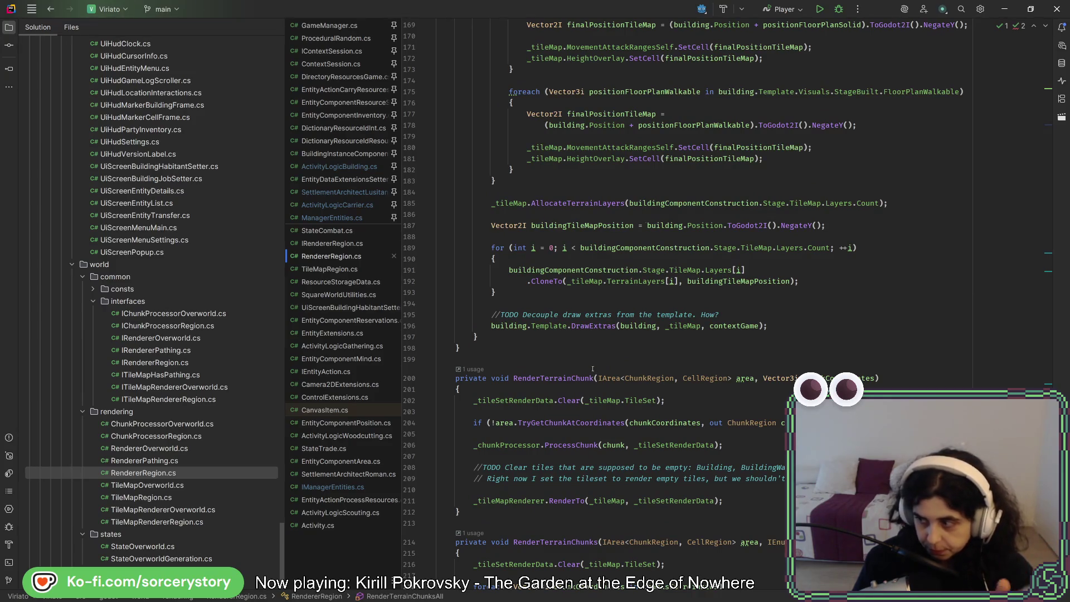
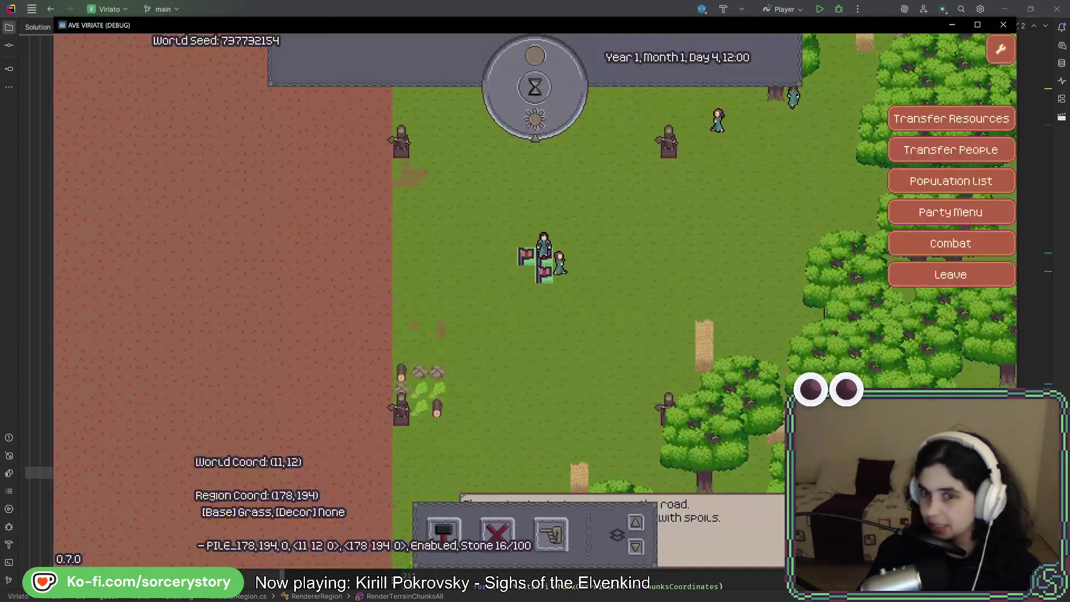
- Pan the Ave Viriato forest map across the terrain to show region (13,13) and its villagers
mouse_move(811, 222)
mouse_down()
mouse_move(779, 217)
mouse_move(694, 276)
mouse_move(623, 408)
mouse_move(562, 410)
mouse_up()
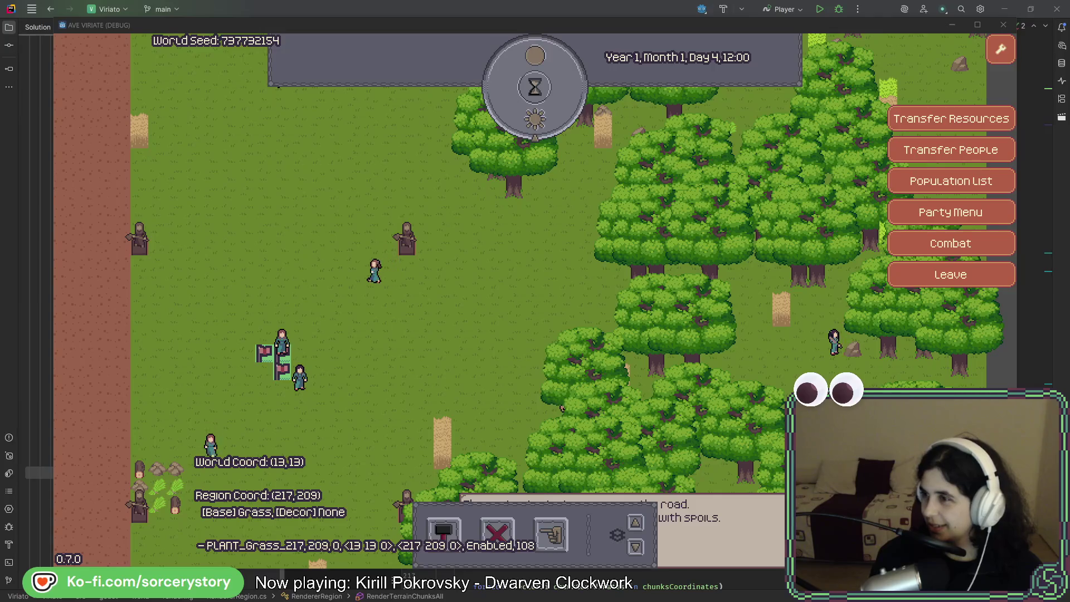
key(alt+Tab)
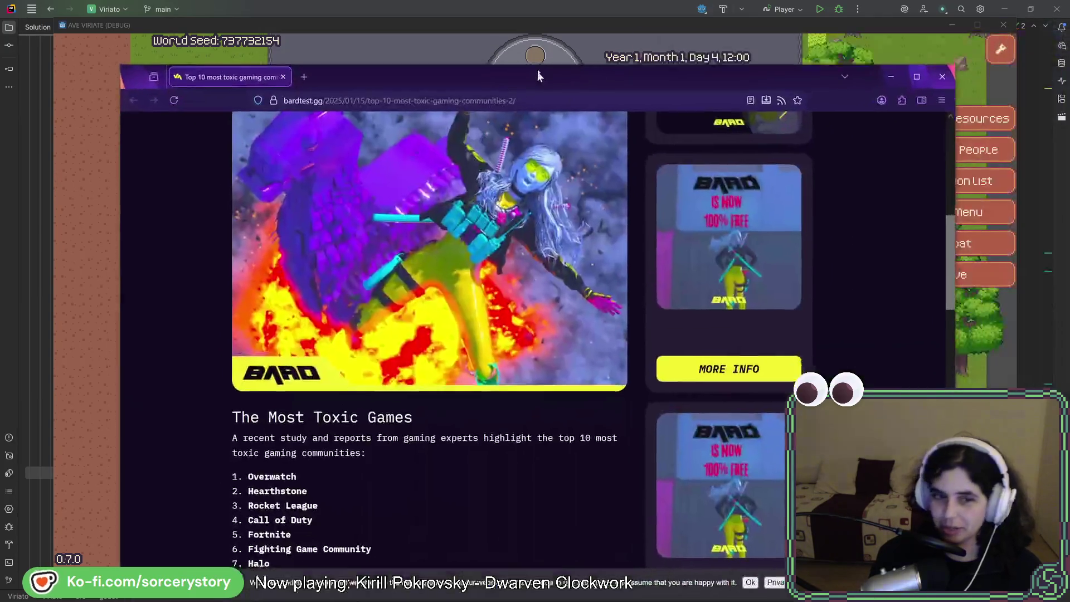
scroll(400, 228, down, 3)
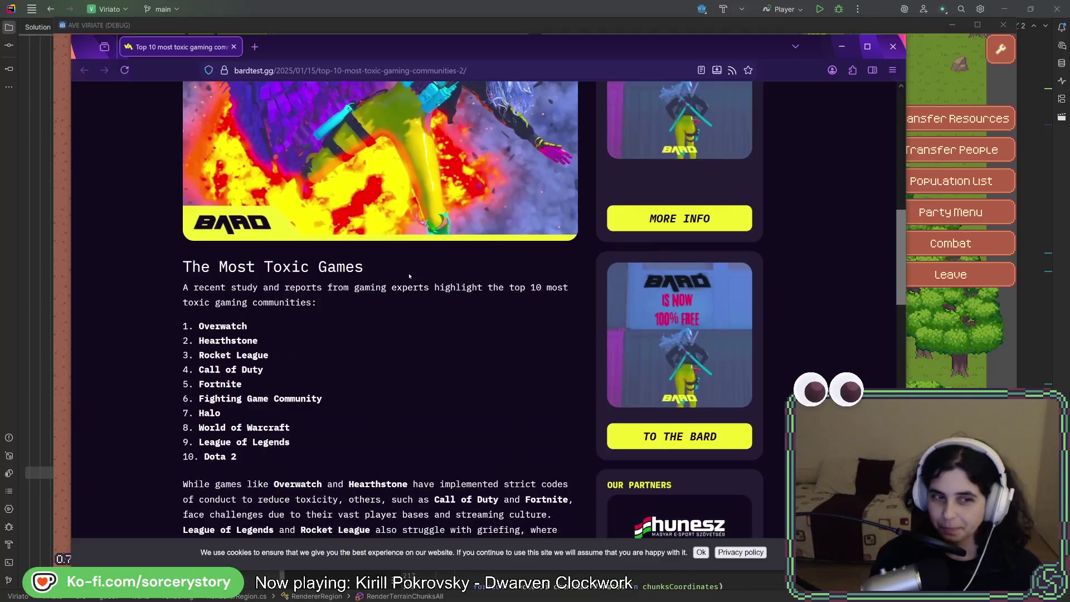
click(272, 327)
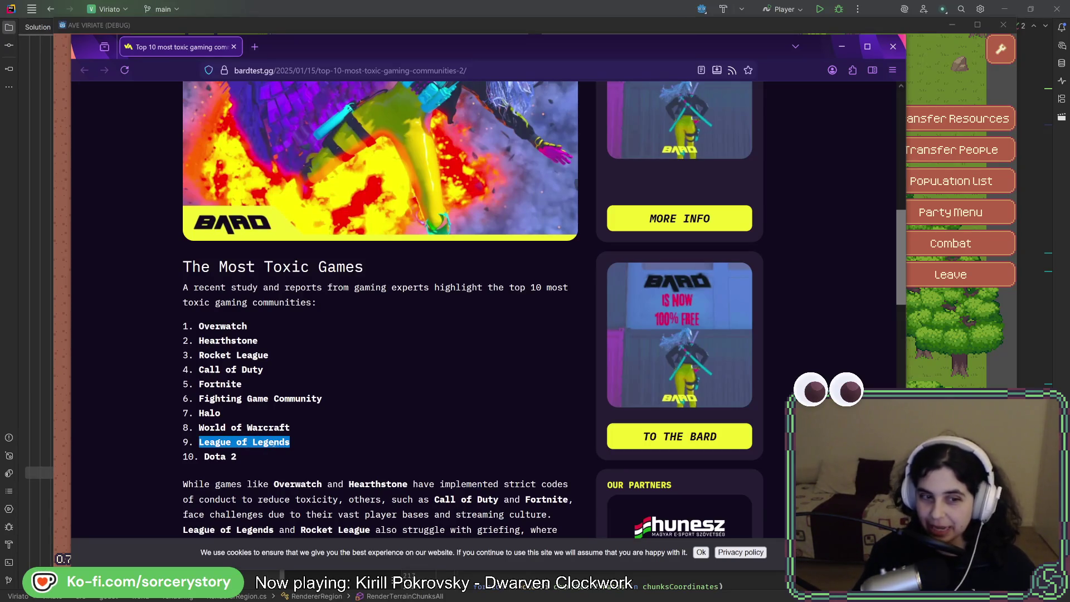
click(274, 444)
triple_click(273, 444)
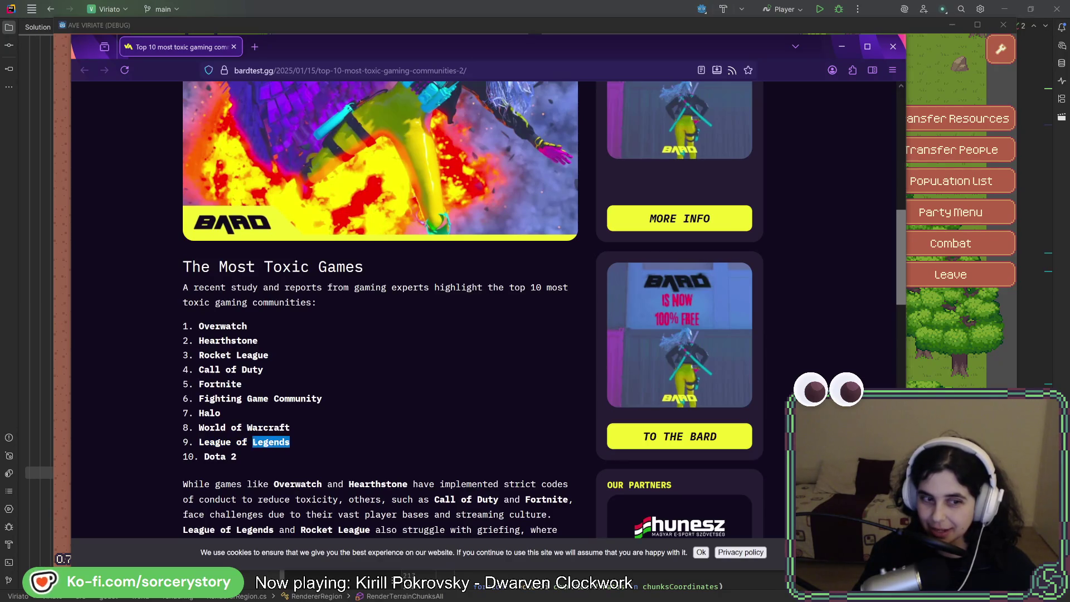
click(444, 442)
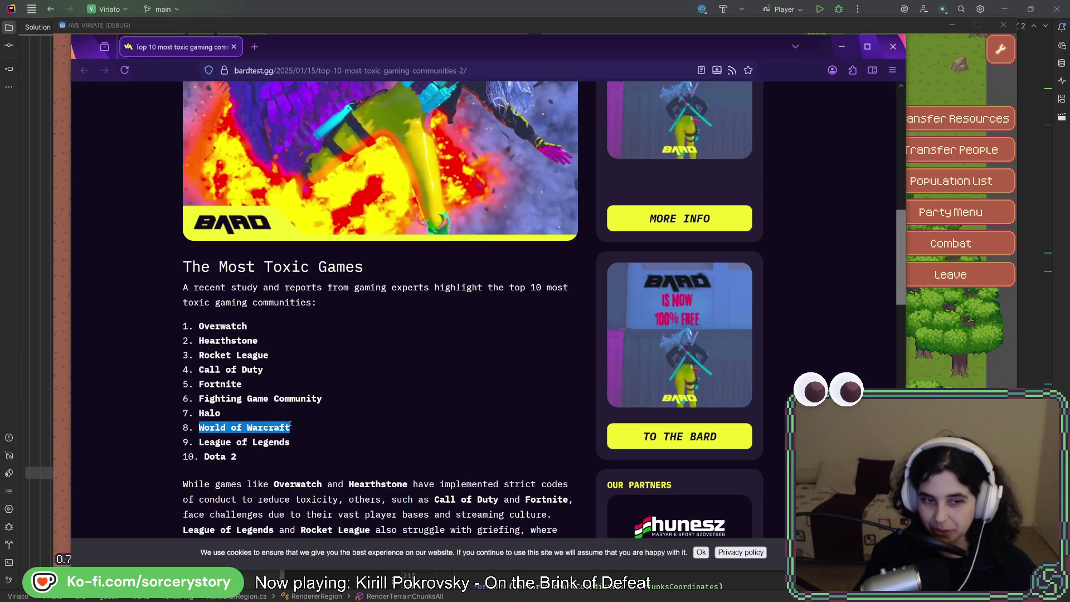
drag(205, 412, 322, 398)
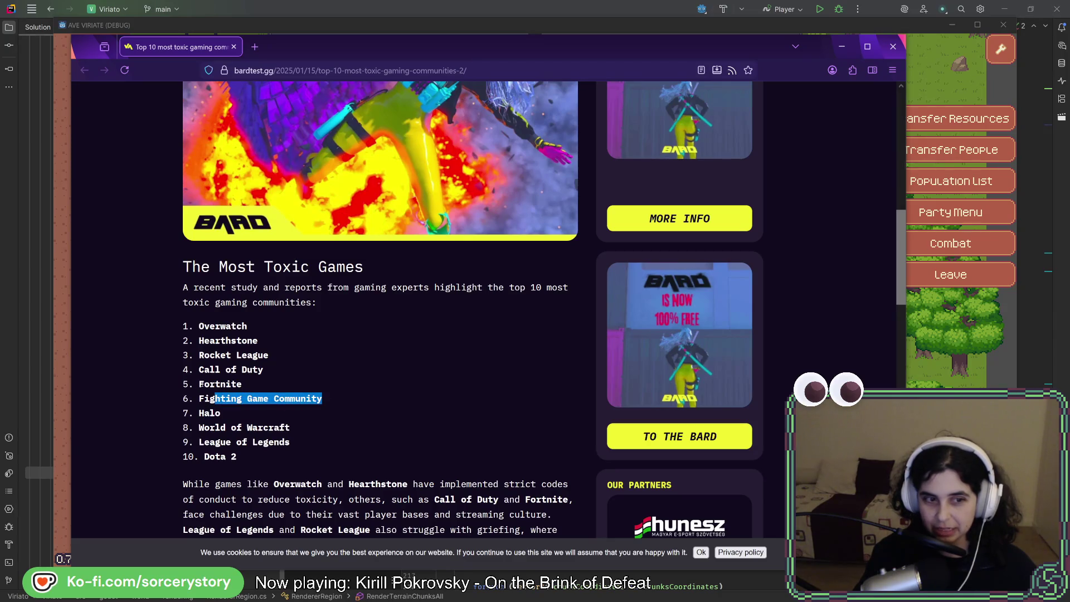
drag(202, 384, 242, 384)
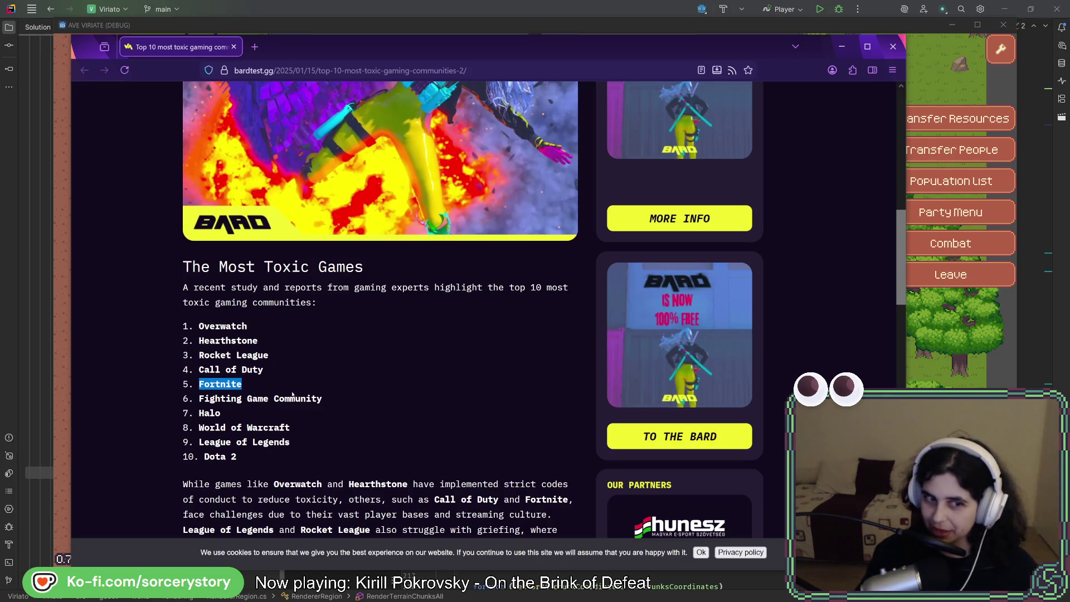
click(214, 383)
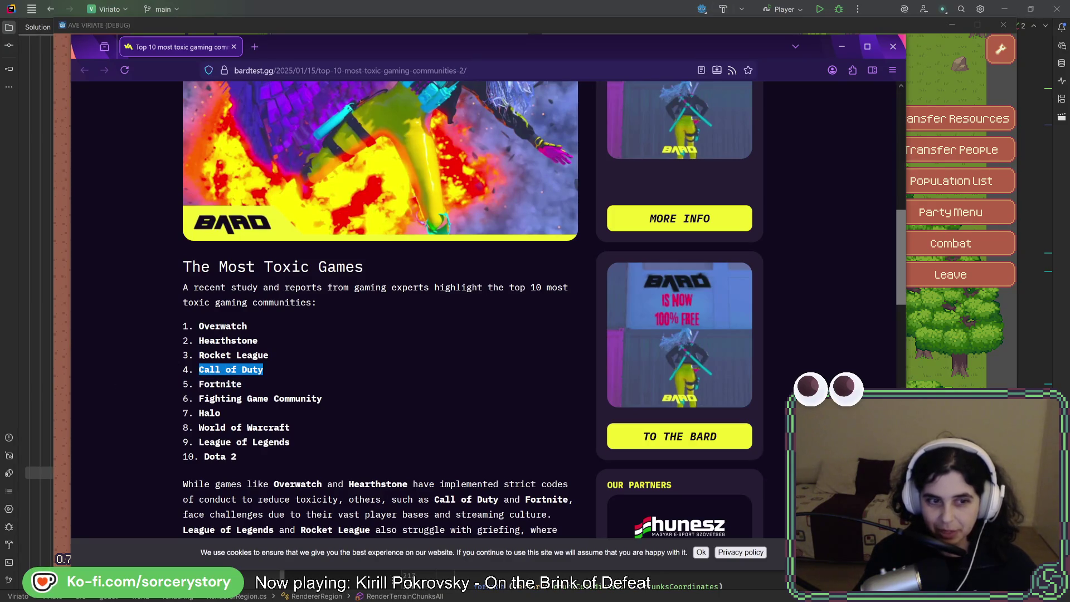
drag(199, 355, 269, 355)
click(200, 341)
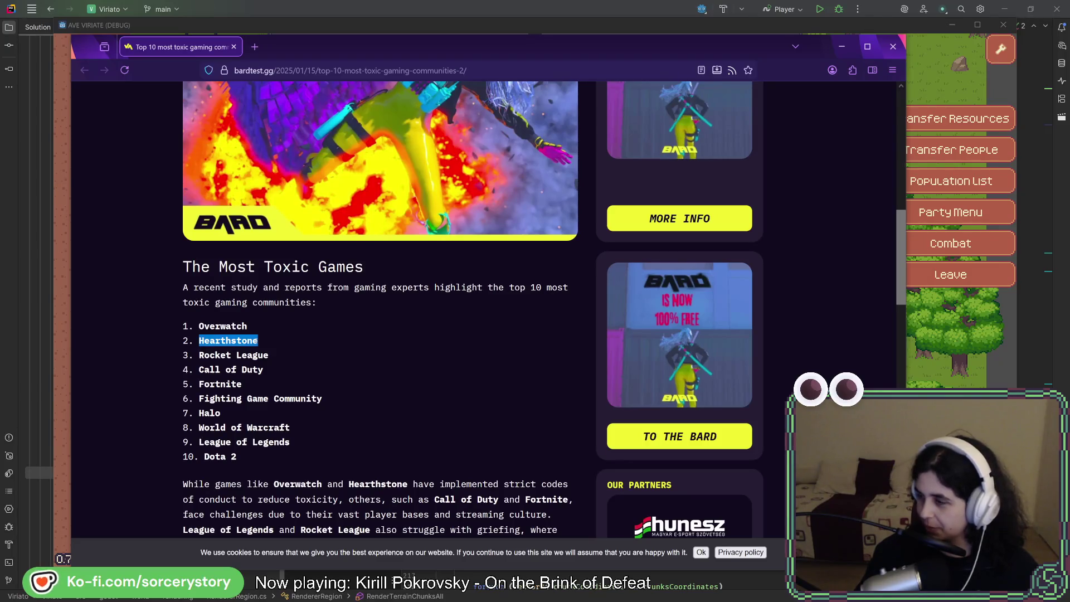
- Scroll through the Firefox article, then minimize it to reveal the Day 4 game map at (14,13)
scroll(284, 404, down, 15)
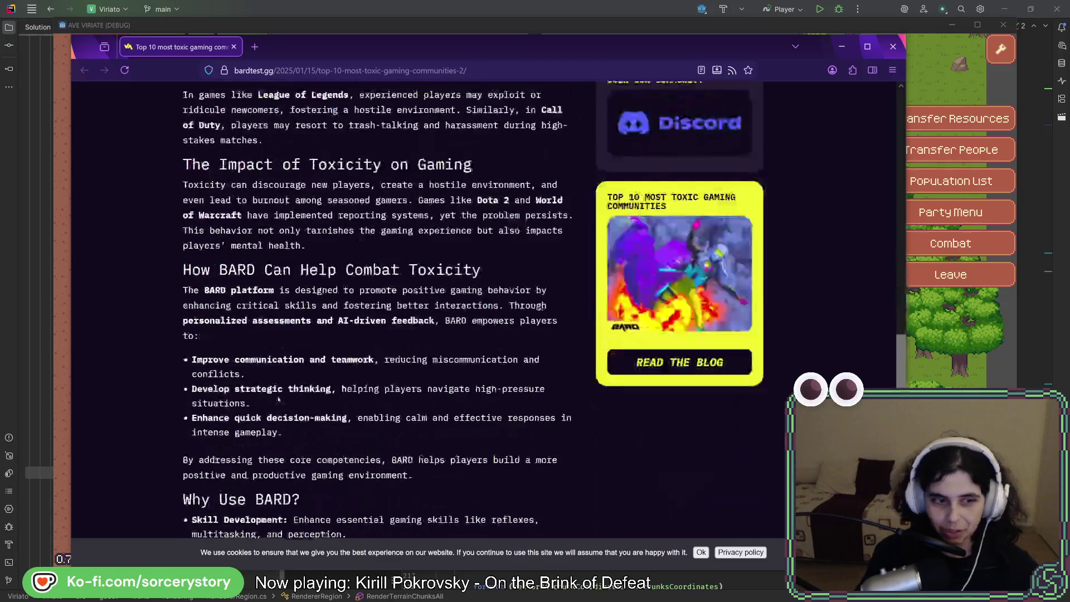
scroll(281, 409, down, 3)
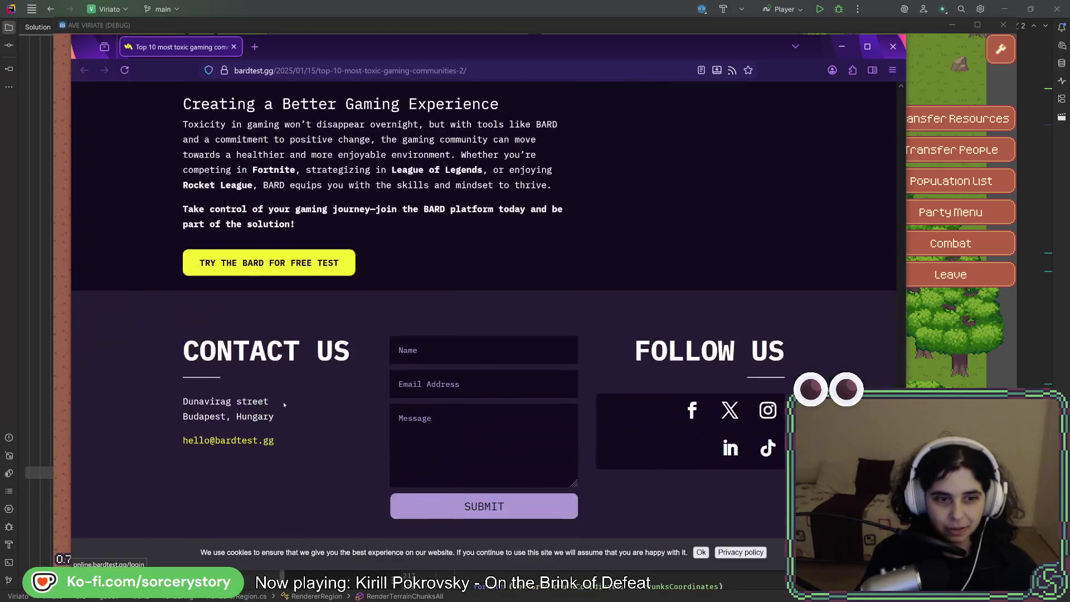
scroll(283, 412, up, 18)
scroll(289, 424, down, 5)
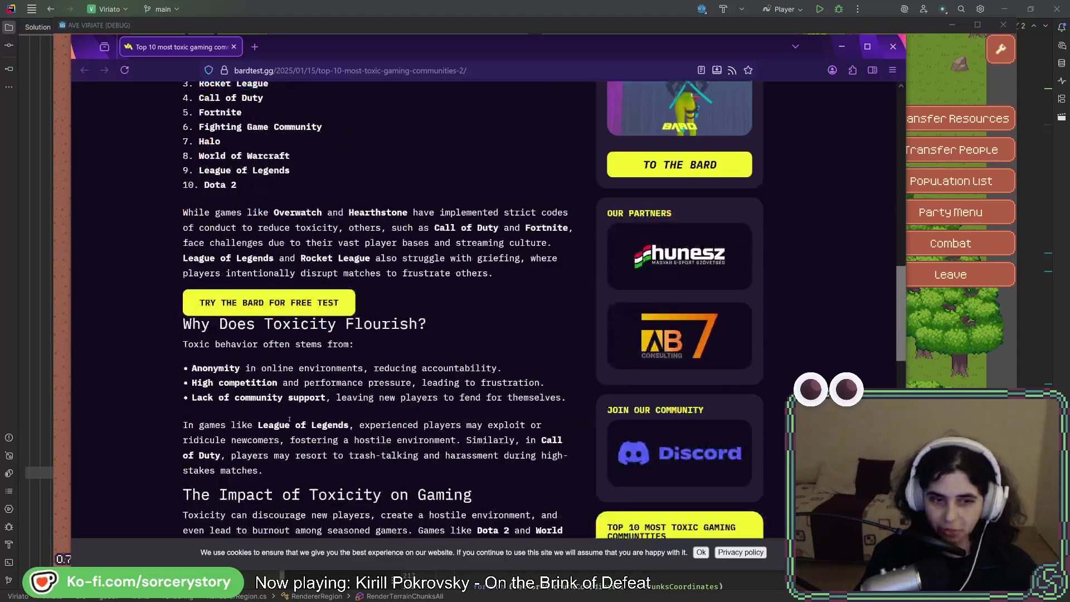
scroll(289, 419, up, 6)
scroll(288, 420, down, 2)
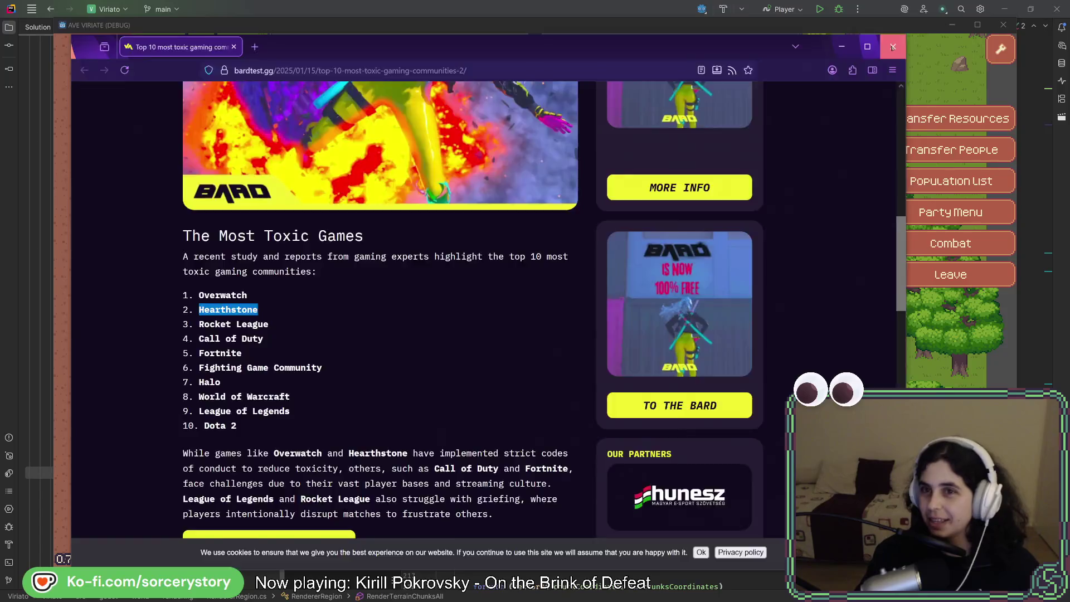
click(841, 47)
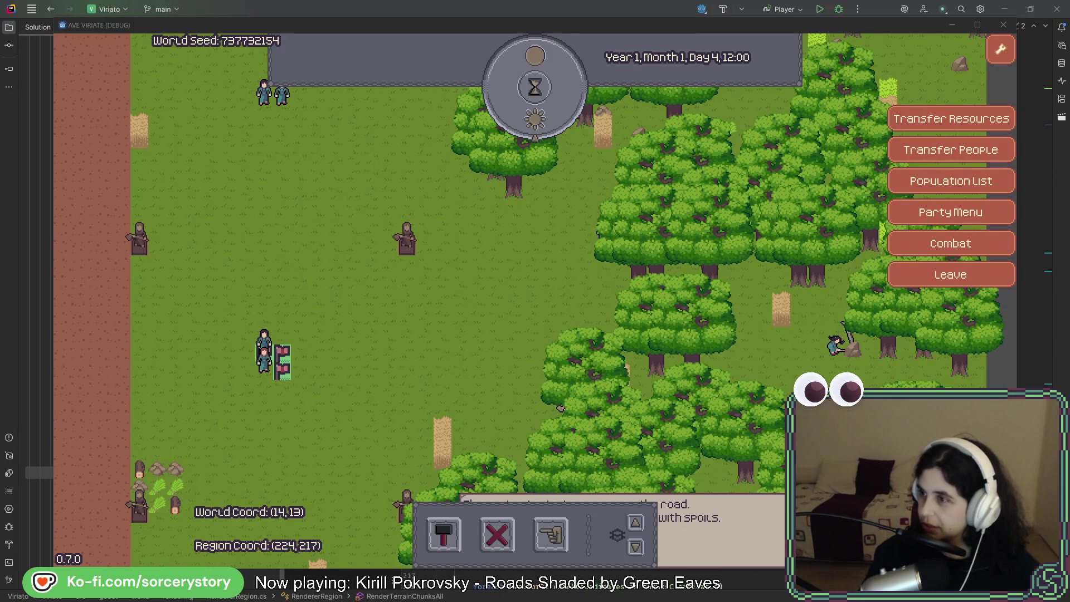
- Move the Firefox window showing the pink-haired chibi image.png to the middle, over the game
drag(1069, 48, 473, 56)
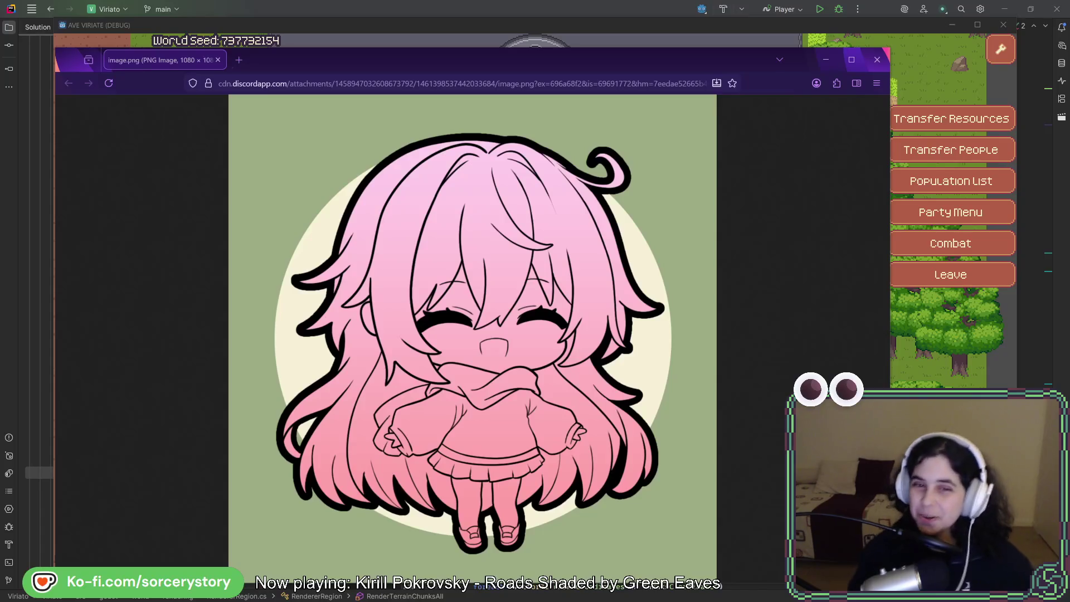
- Make the Firefox window taller, then toggle image.png to full 1080px size and back to fit-to-window
drag(628, 47, 640, 7)
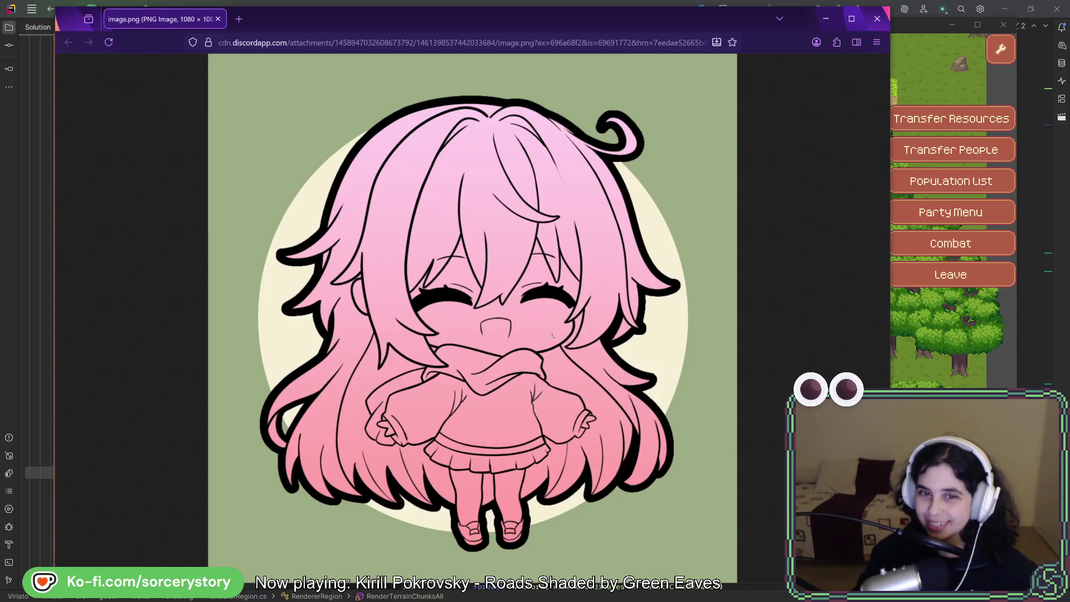
click(508, 296)
click(460, 354)
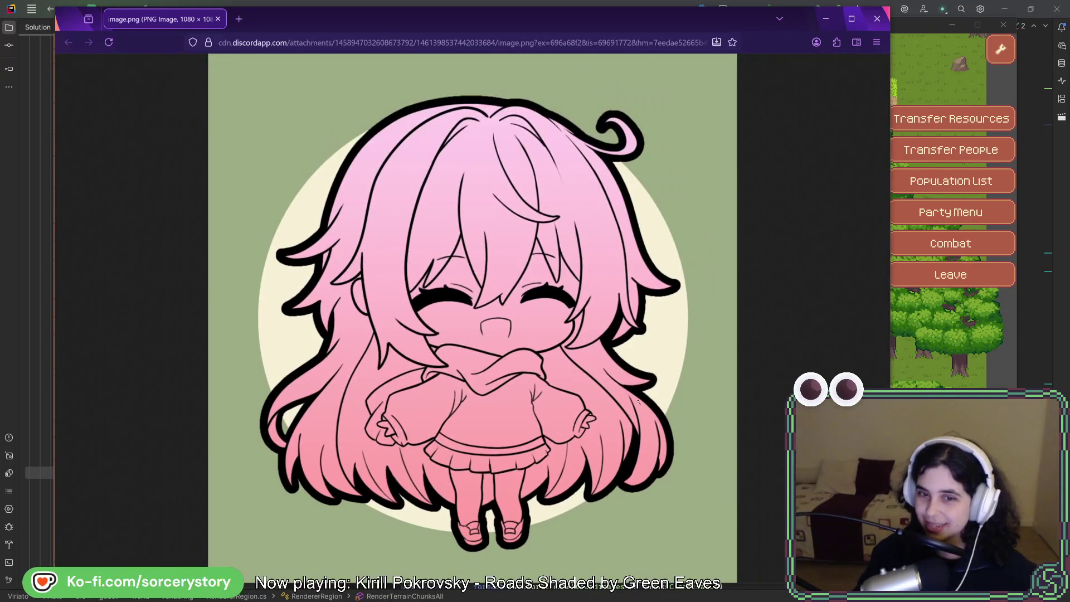